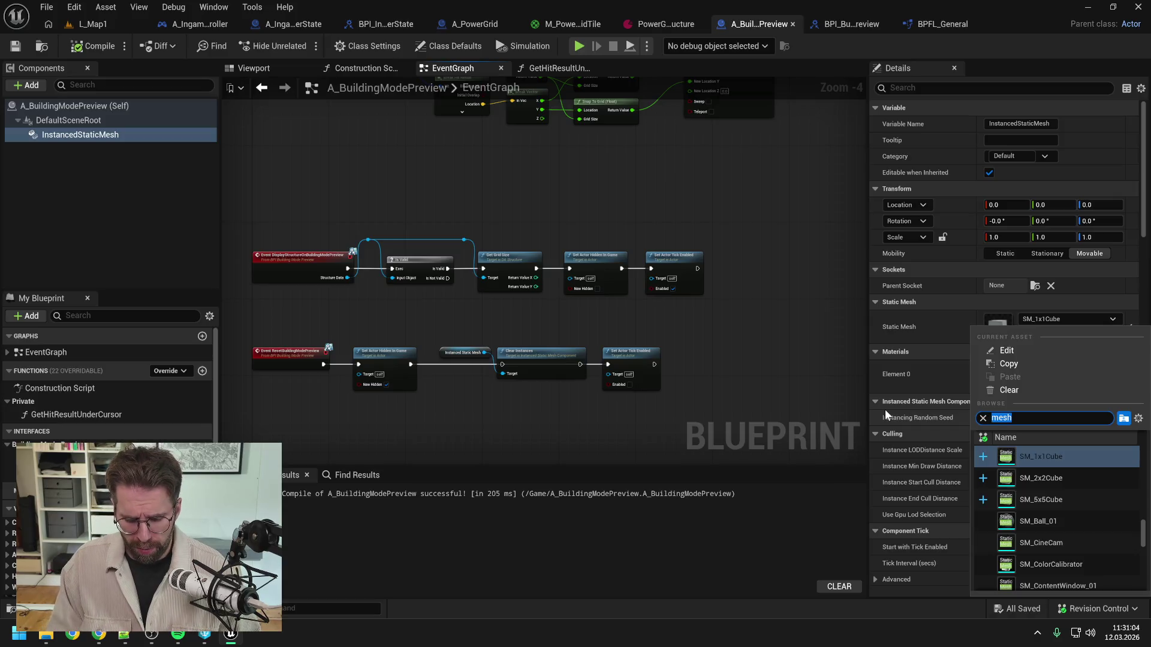
Step: Swap the instanced mesh from SM_1x1Cube to SM_Plane, then compile and save A_BuildingModePreview
{"action": "type", "text": "plane"}
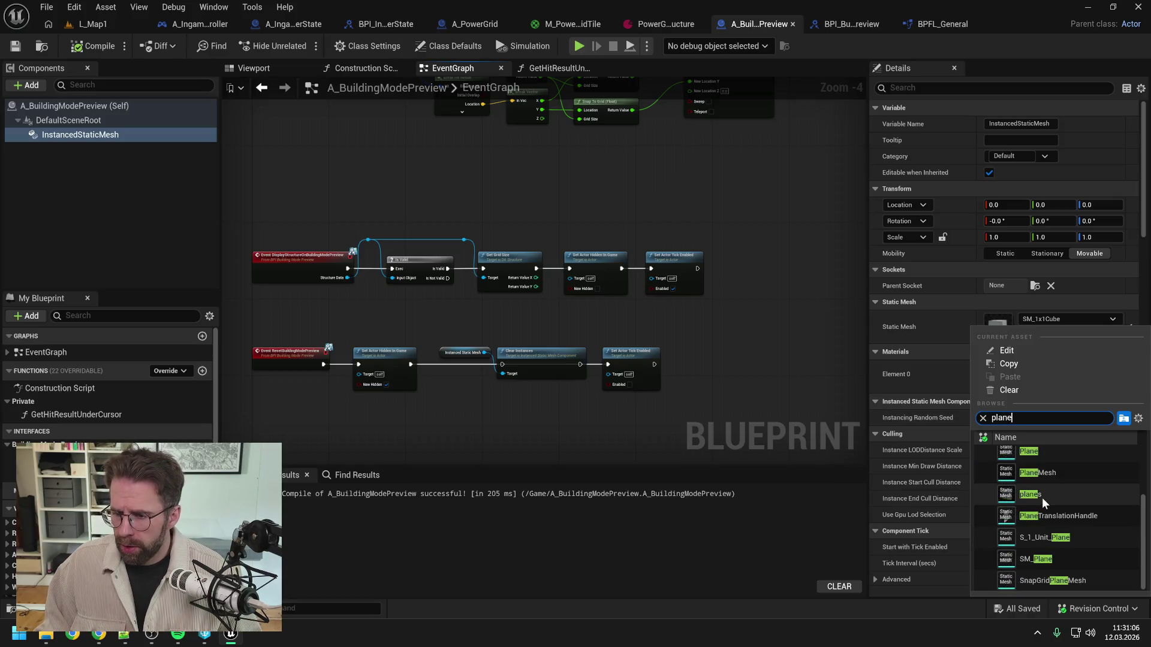
{"action": "left_click", "coordinate": [1033, 559]}
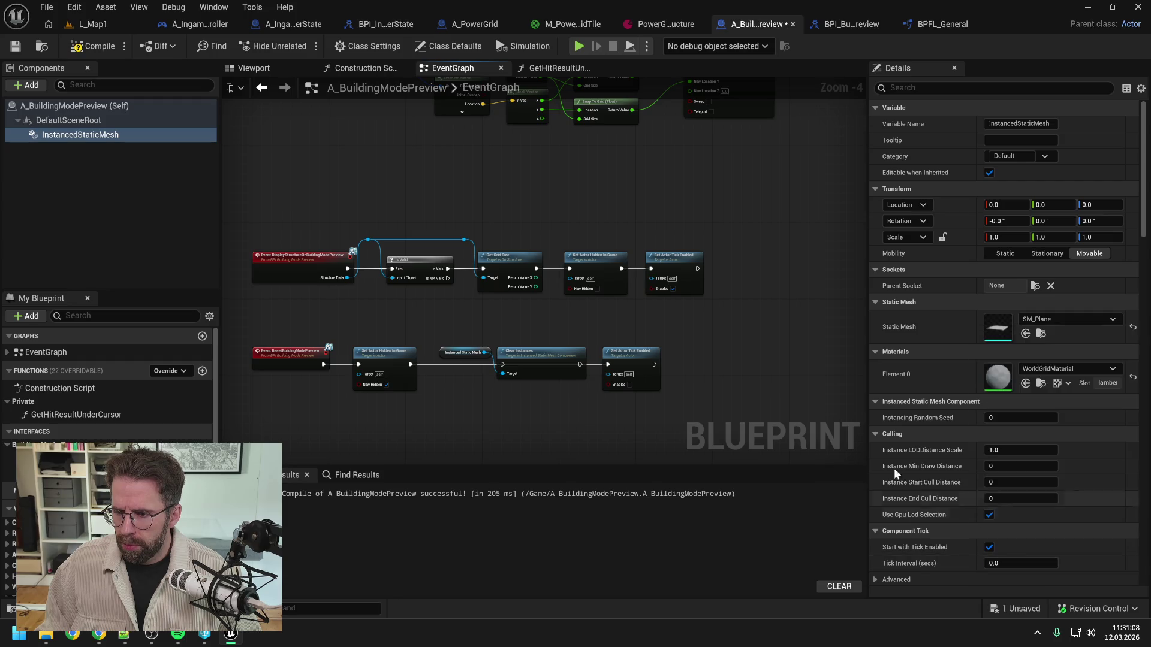
{"action": "left_click", "coordinate": [93, 45]}
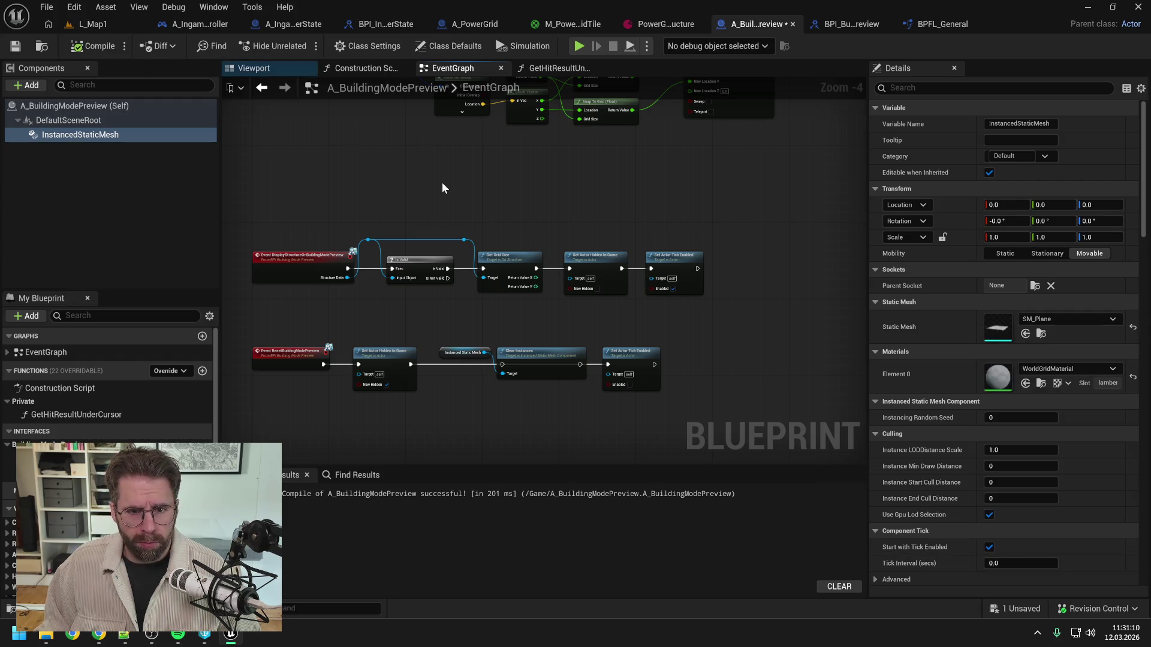
{"action": "key", "text": "ctrl+s"}
{"action": "left_click_drag", "start_coordinate": [438, 186], "coordinate": [460, 283]}
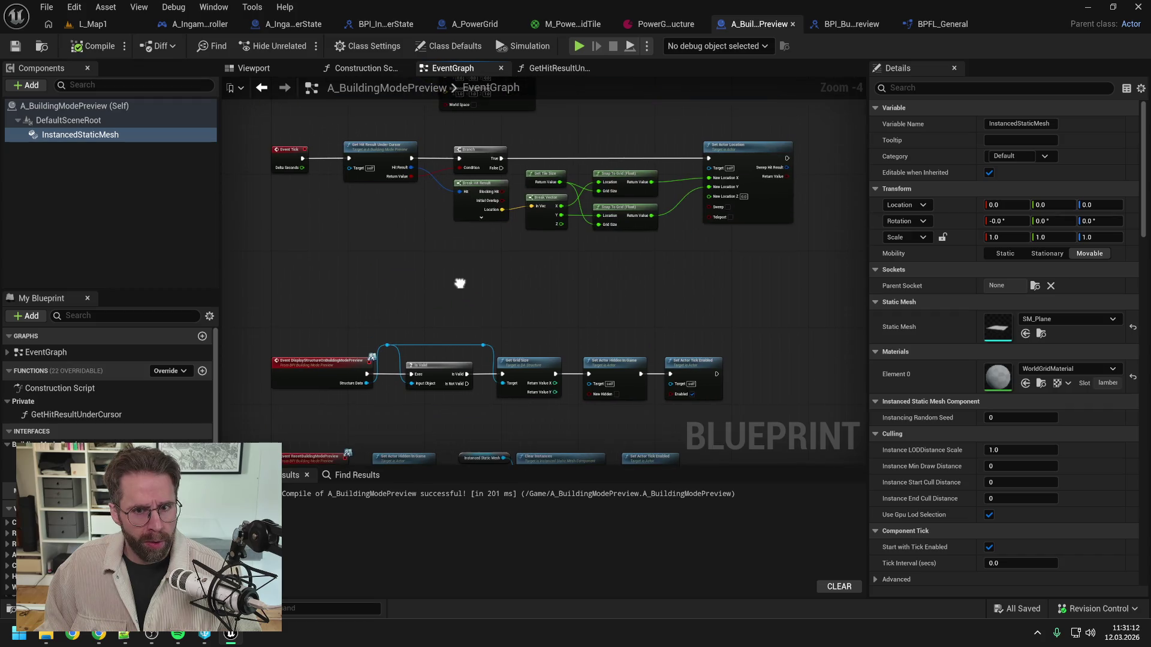
Step: Play-test L_Map1 to check the flat green preview tiles, then stop the session
{"action": "left_click", "coordinate": [112, 27]}
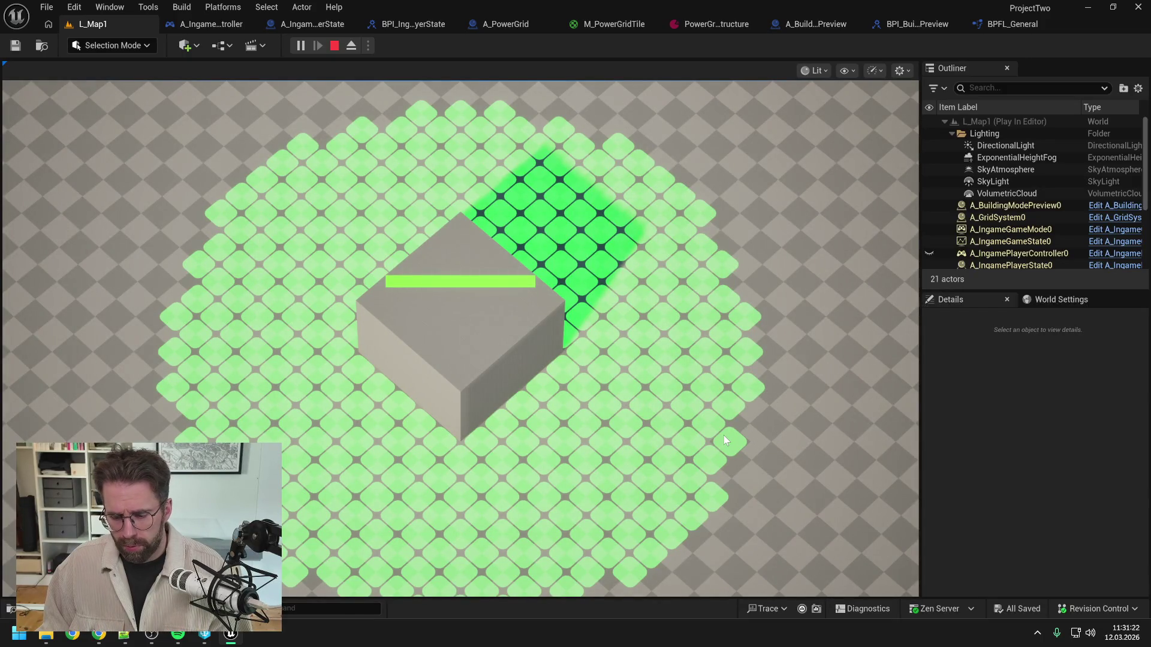
{"action": "key", "text": "Escape"}
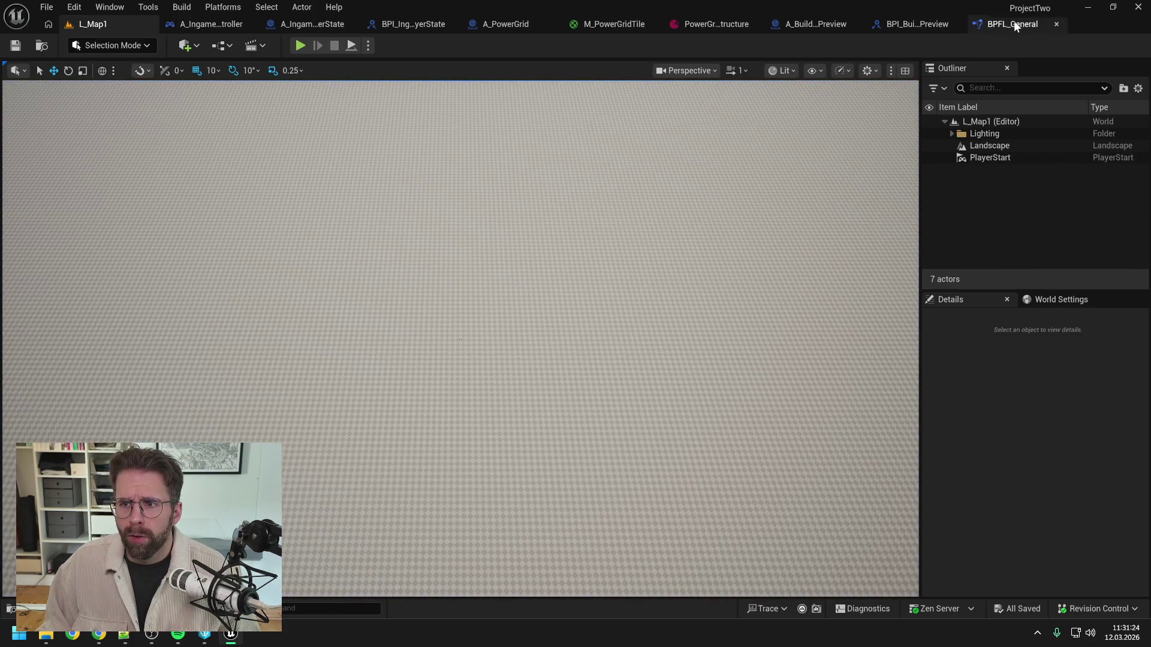
Step: Inspect A_PowerGrid's ConvertCoordinateToLocation function, then return to A_BuildingModePreview's event graph
{"action": "left_click", "coordinate": [815, 24]}
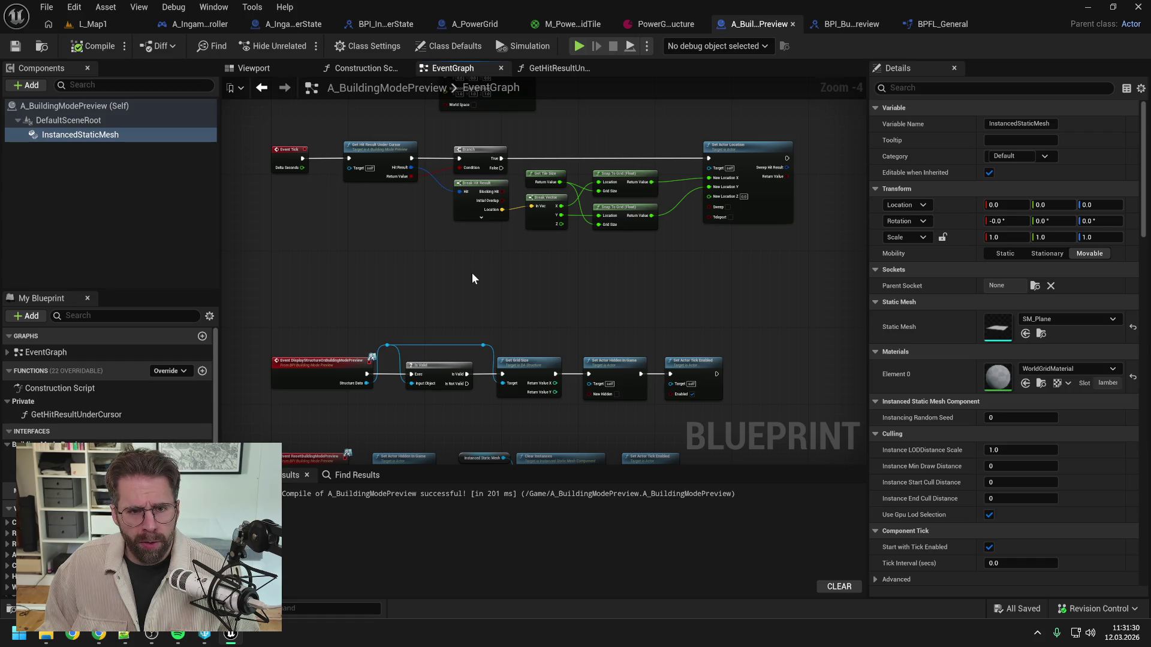
{"action": "left_click", "coordinate": [485, 24]}
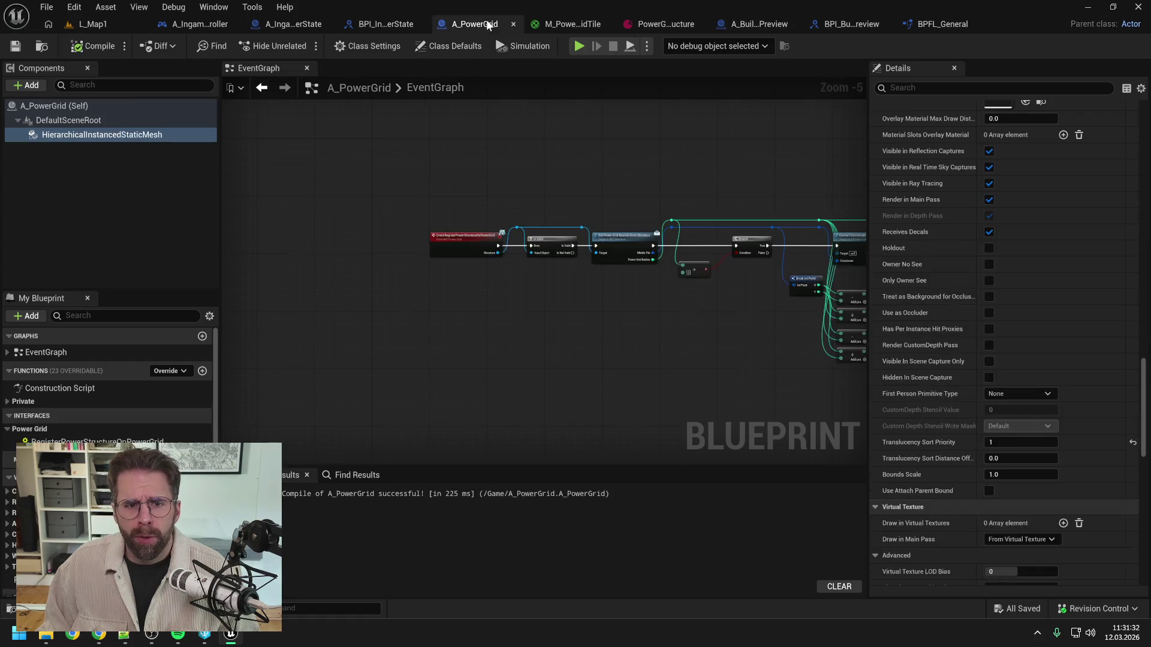
{"action": "mouse_move", "coordinate": [465, 292]}
{"action": "left_mouse_down"}
{"action": "mouse_move", "coordinate": [469, 281]}
{"action": "mouse_move", "coordinate": [461, 295]}
{"action": "left_mouse_up"}
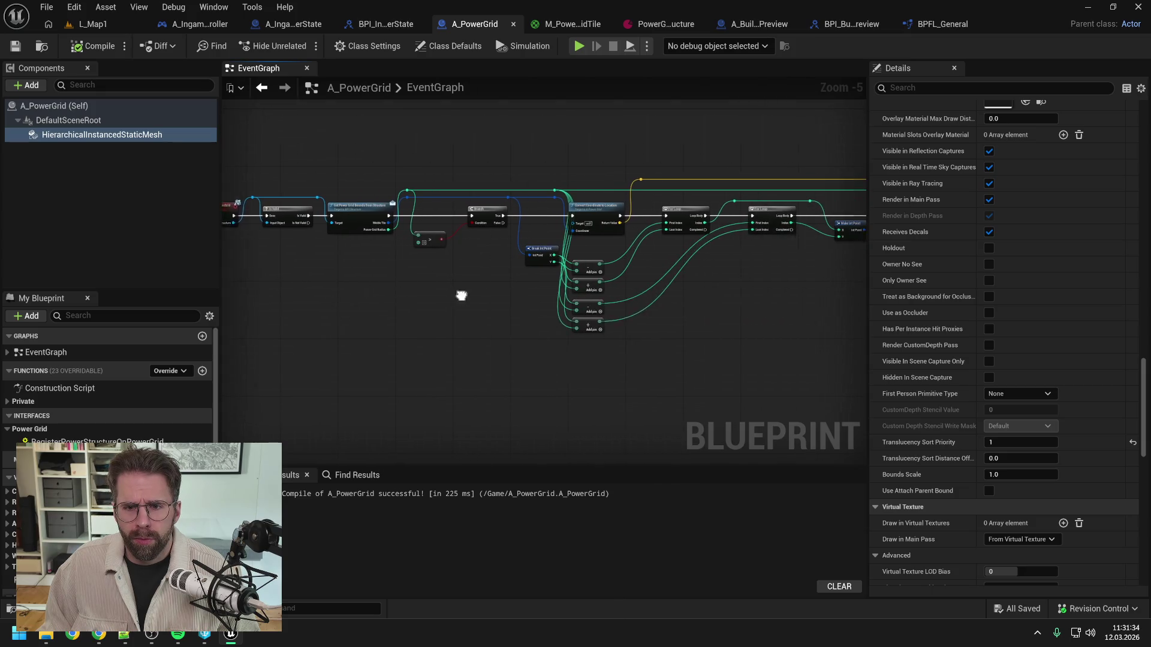
{"action": "double_click", "coordinate": [587, 209]}
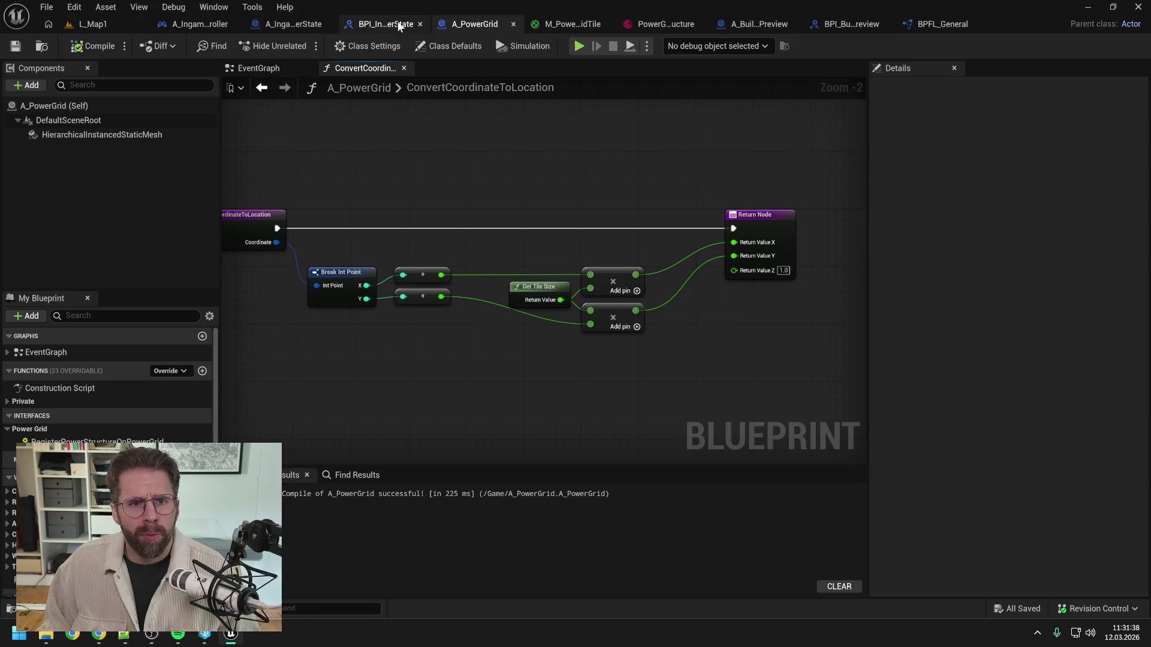
{"action": "left_click", "coordinate": [747, 23]}
Step: Shift the Clear Instances nodes down and zoom in on the BeginPlay Add Instance node
{"action": "left_click_drag", "start_coordinate": [598, 279], "coordinate": [594, 200]}
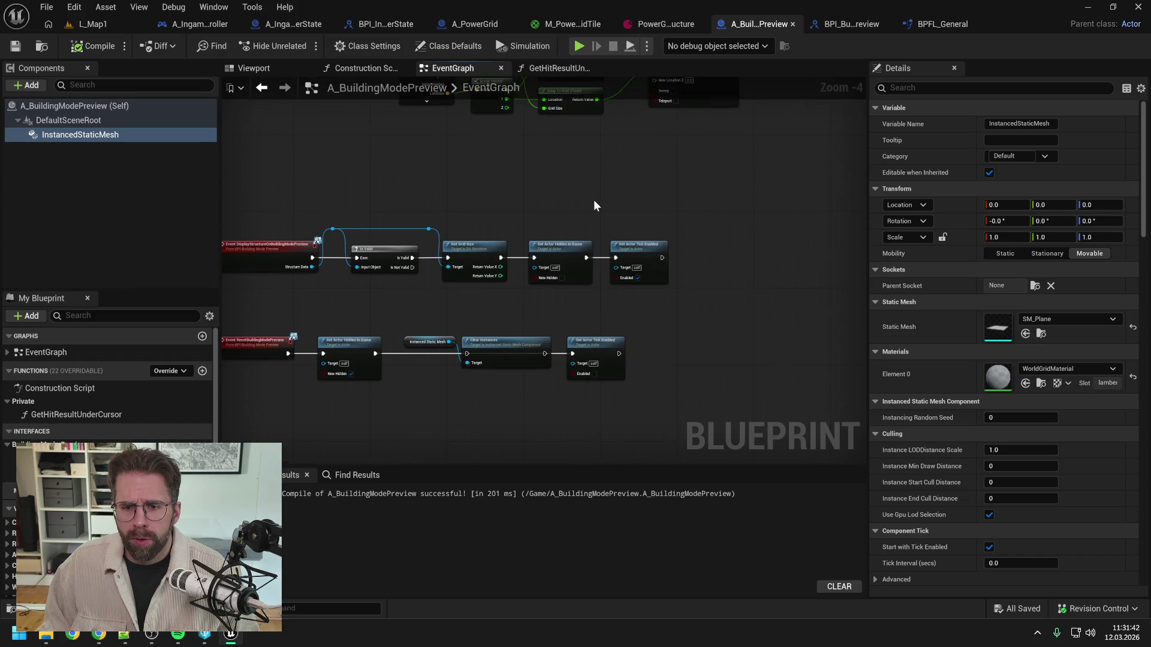
{"action": "left_click_drag", "start_coordinate": [645, 347], "coordinate": [725, 343]}
{"action": "left_click_drag", "start_coordinate": [579, 339], "coordinate": [584, 368]}
{"action": "left_click_drag", "start_coordinate": [588, 310], "coordinate": [620, 307]}
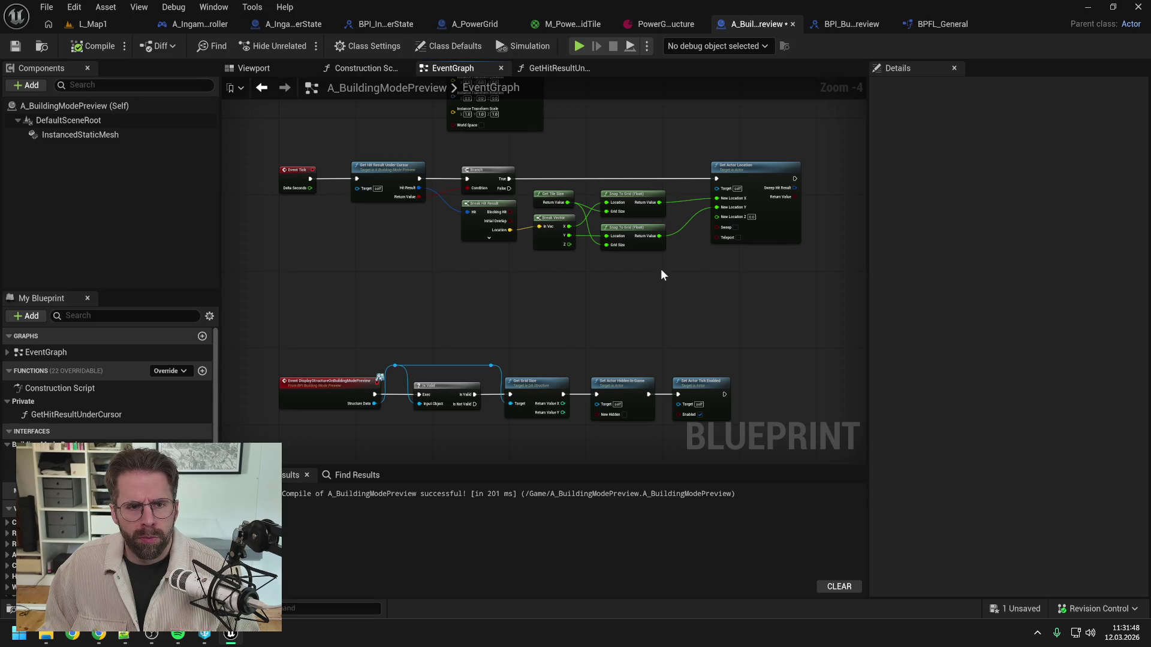
{"action": "left_click_drag", "start_coordinate": [660, 268], "coordinate": [674, 254]}
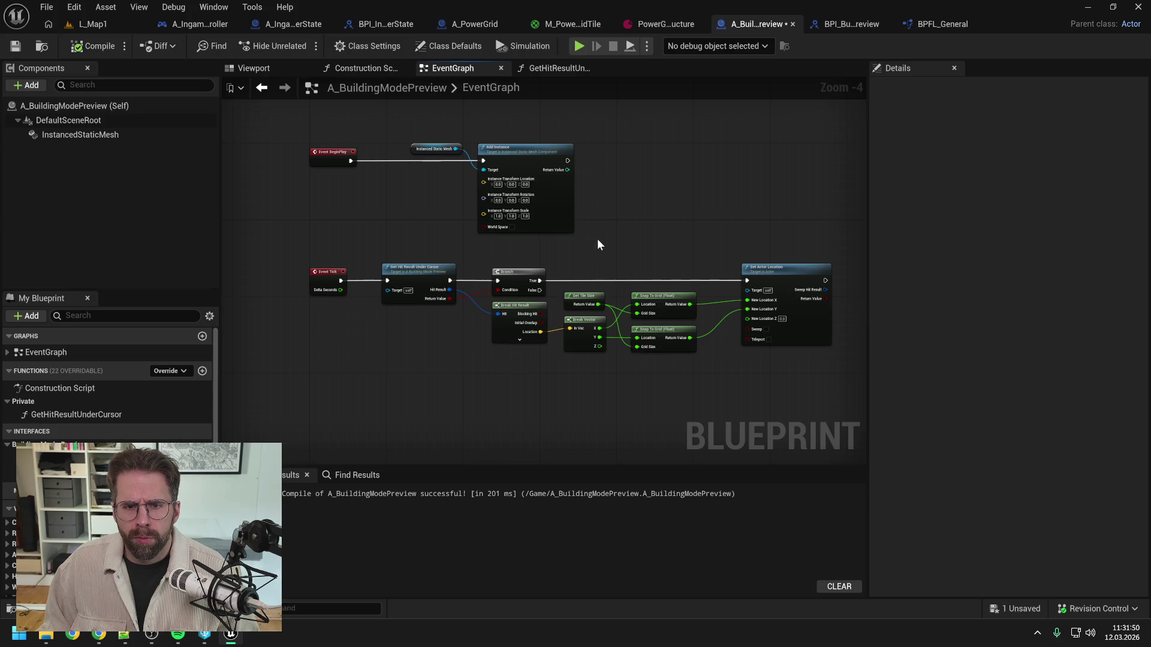
{"action": "scroll", "coordinate": [517, 209], "scroll_direction": "up", "scroll_amount": 3}
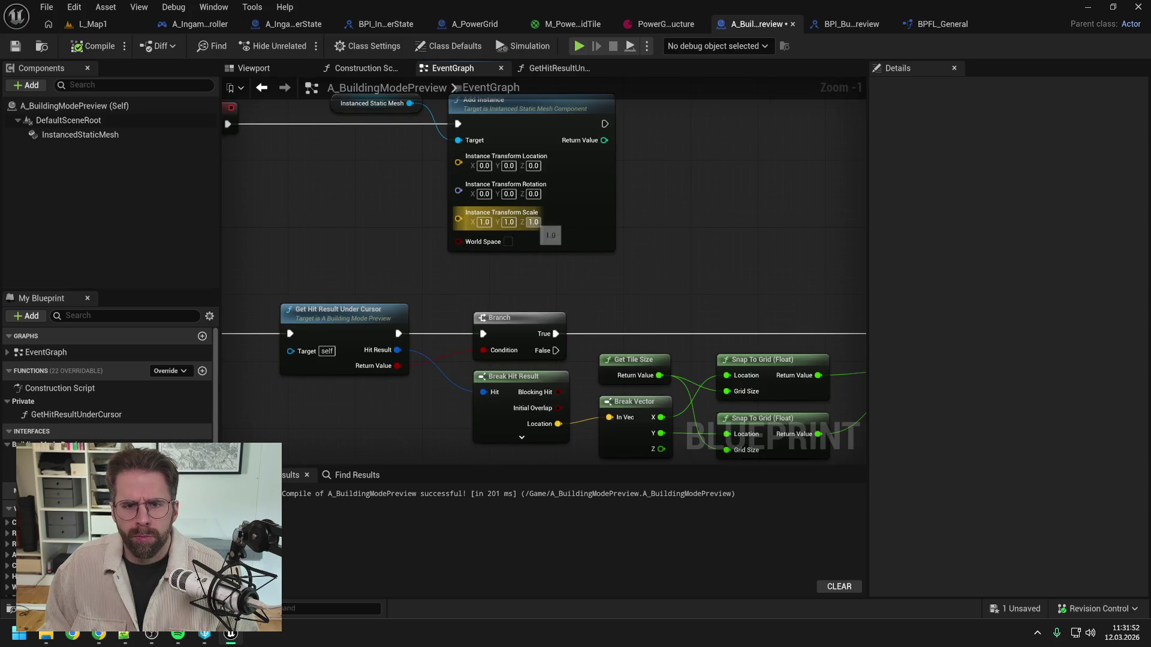
Step: Set the Add Instance location Z to 2.0, compile, and go to L_Map1
{"action": "left_click", "coordinate": [533, 165]}
{"action": "type", "text": "2"}
{"action": "key", "text": "Return"}
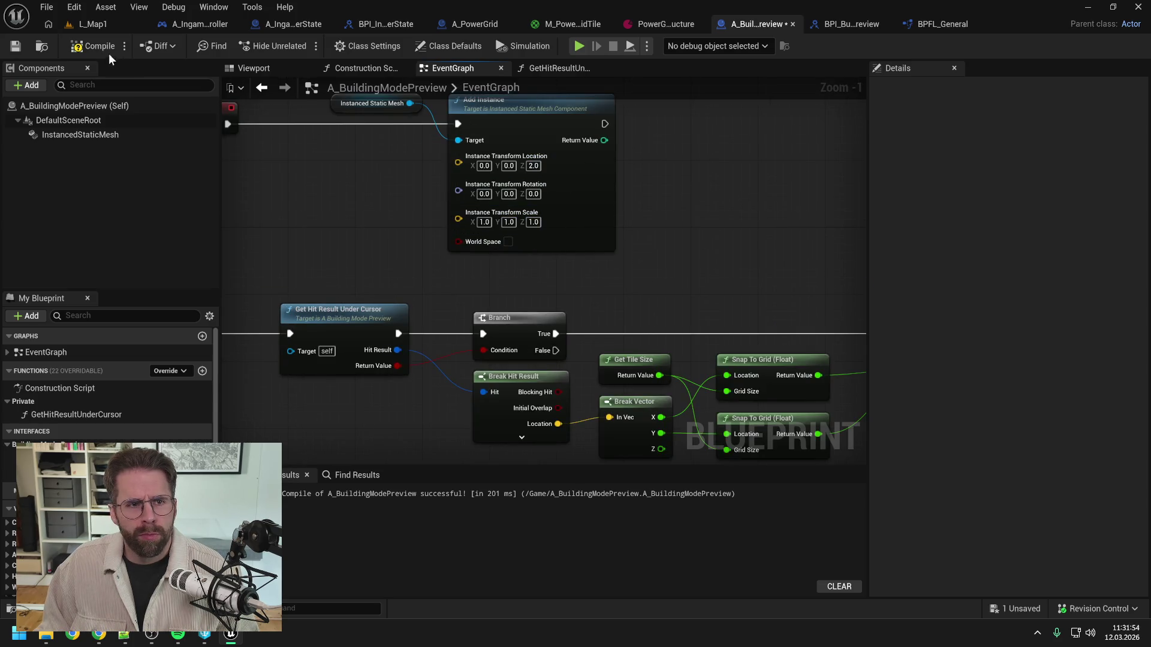
{"action": "left_click", "coordinate": [102, 45]}
{"action": "left_click", "coordinate": [95, 24]}
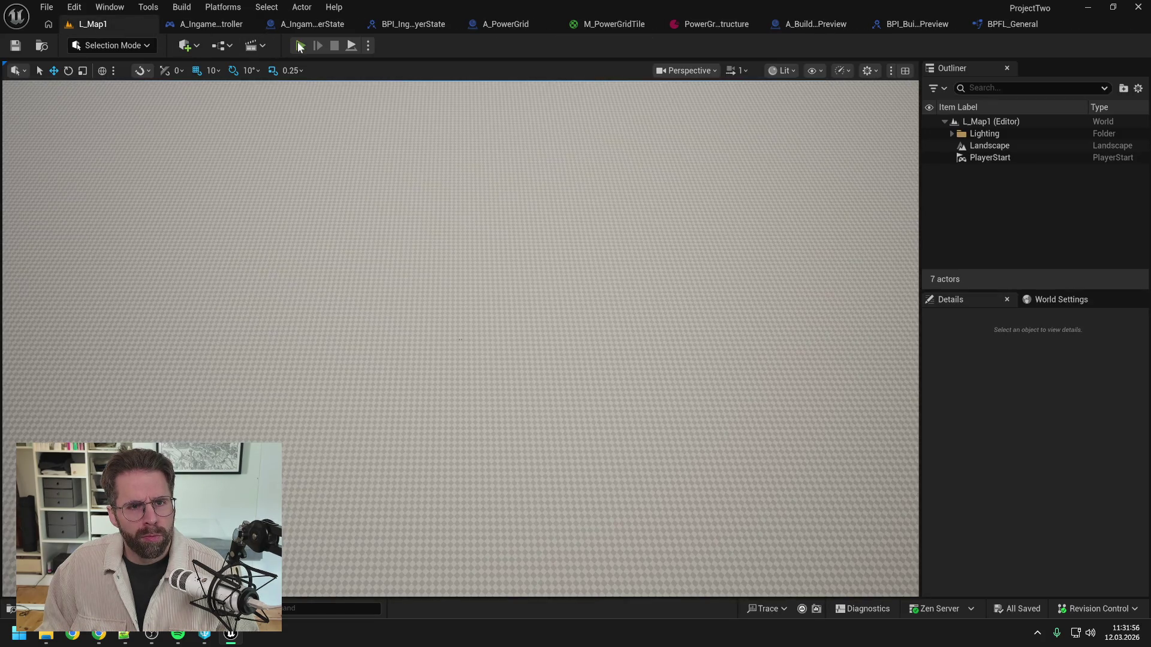
{"action": "key", "text": "alt+p"}
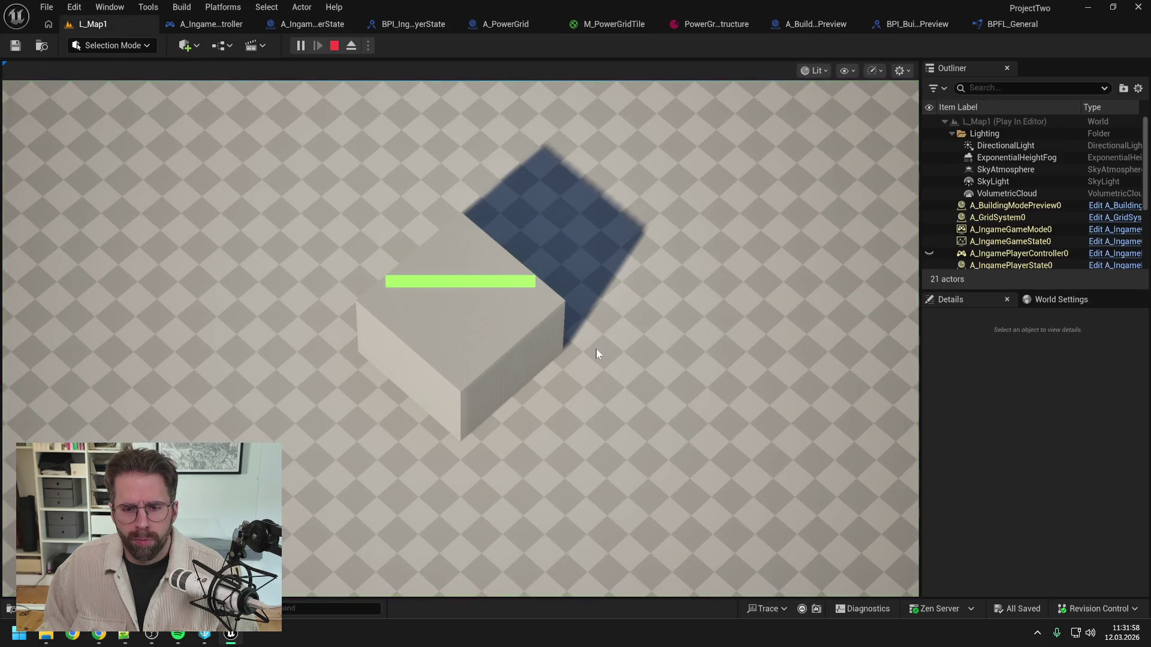
{"action": "key", "text": "b"}
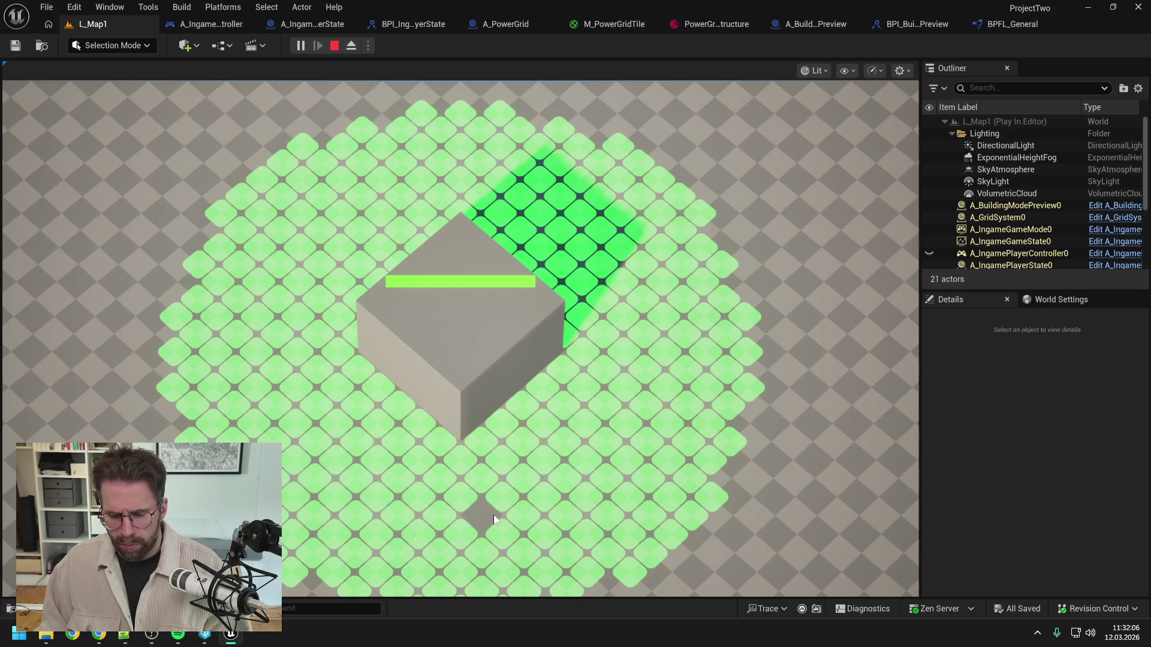
{"action": "key", "text": "Escape"}
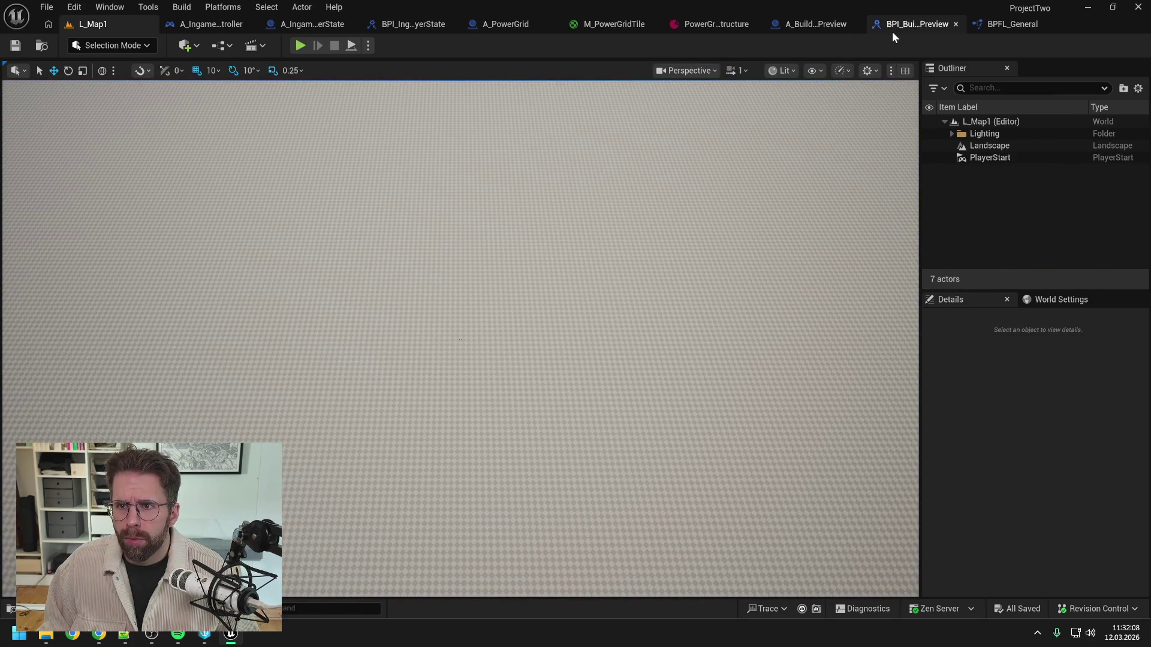
Step: Look over A_PowerGrid and A_IngamePlayerState, then return to A_BuildingModePreview zoomed out to -4
{"action": "left_click", "coordinate": [509, 22]}
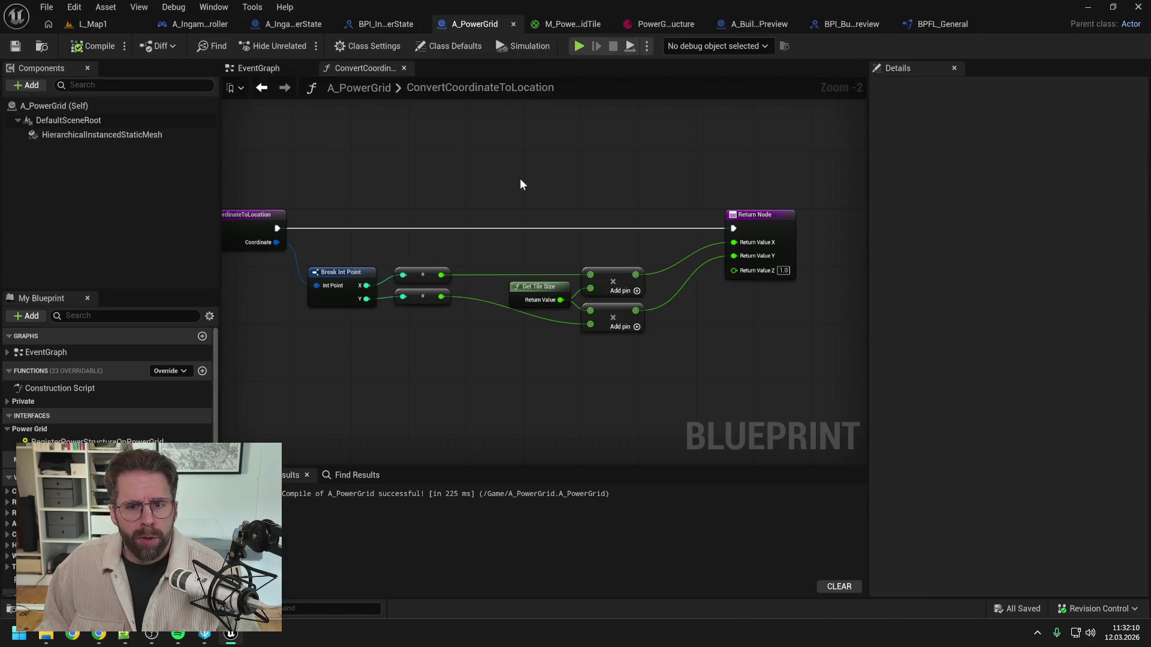
{"action": "left_click", "coordinate": [289, 23]}
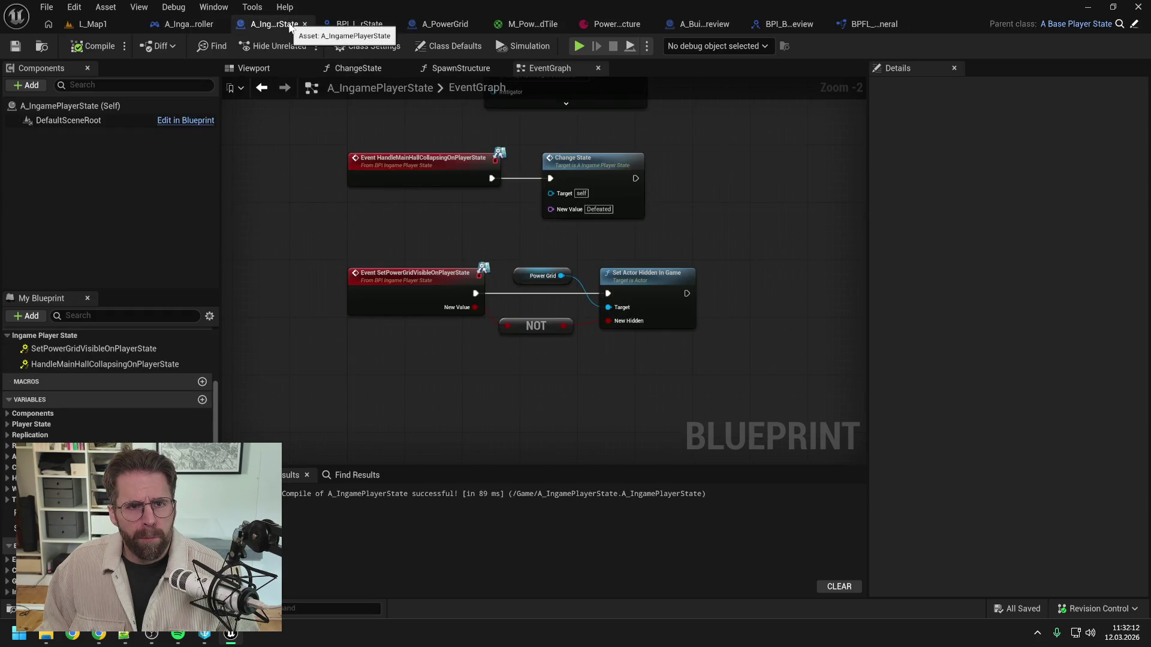
{"action": "left_click", "coordinate": [706, 23]}
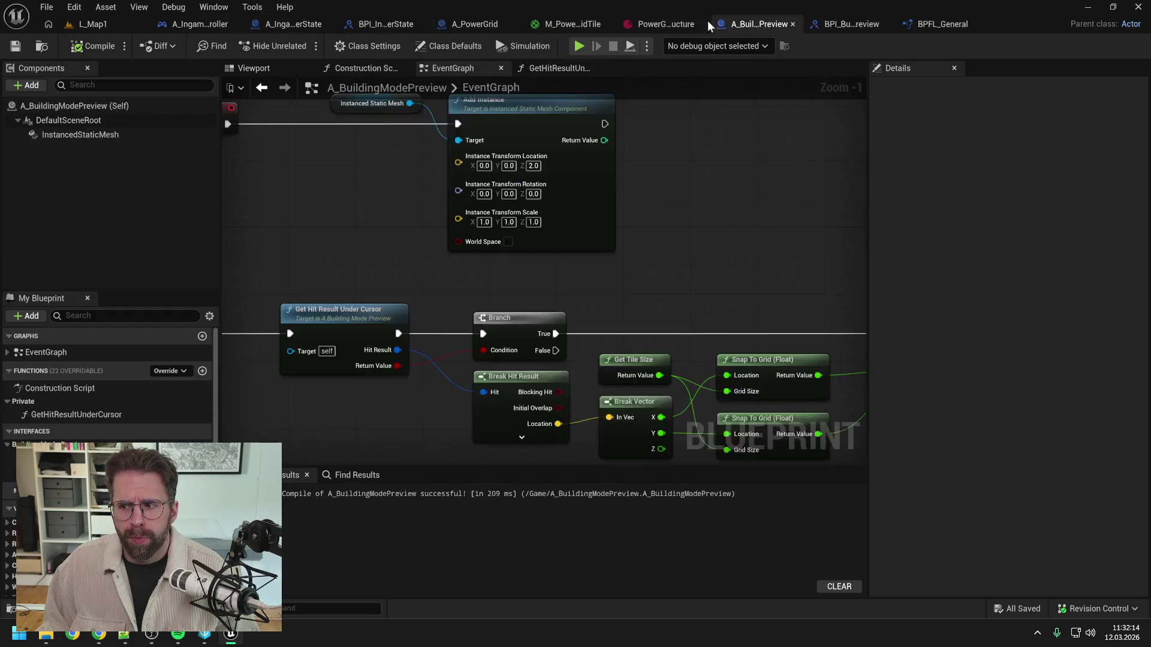
{"action": "scroll", "coordinate": [685, 259], "scroll_direction": "down", "scroll_amount": 3}
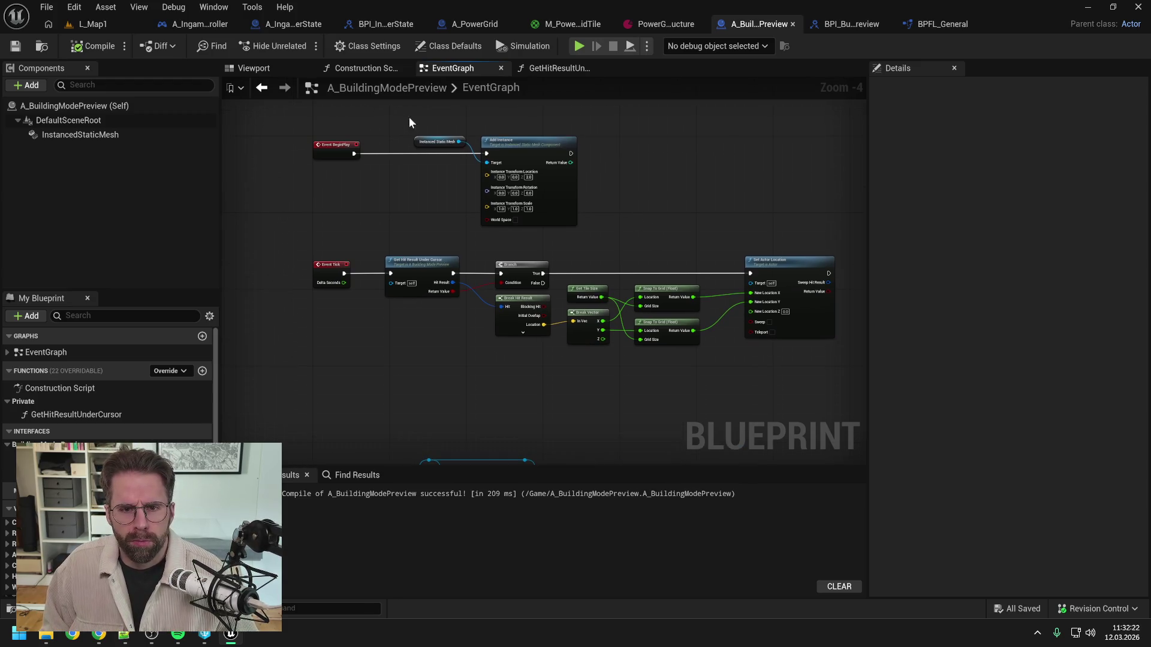
Step: Delete the BeginPlay Add Instance and mesh nodes, raise the event row, then compile and save
{"action": "left_click_drag", "start_coordinate": [409, 117], "coordinate": [529, 178]}
{"action": "key", "text": "Delete"}
{"action": "scroll", "coordinate": [537, 240], "scroll_direction": "down", "scroll_amount": 5}
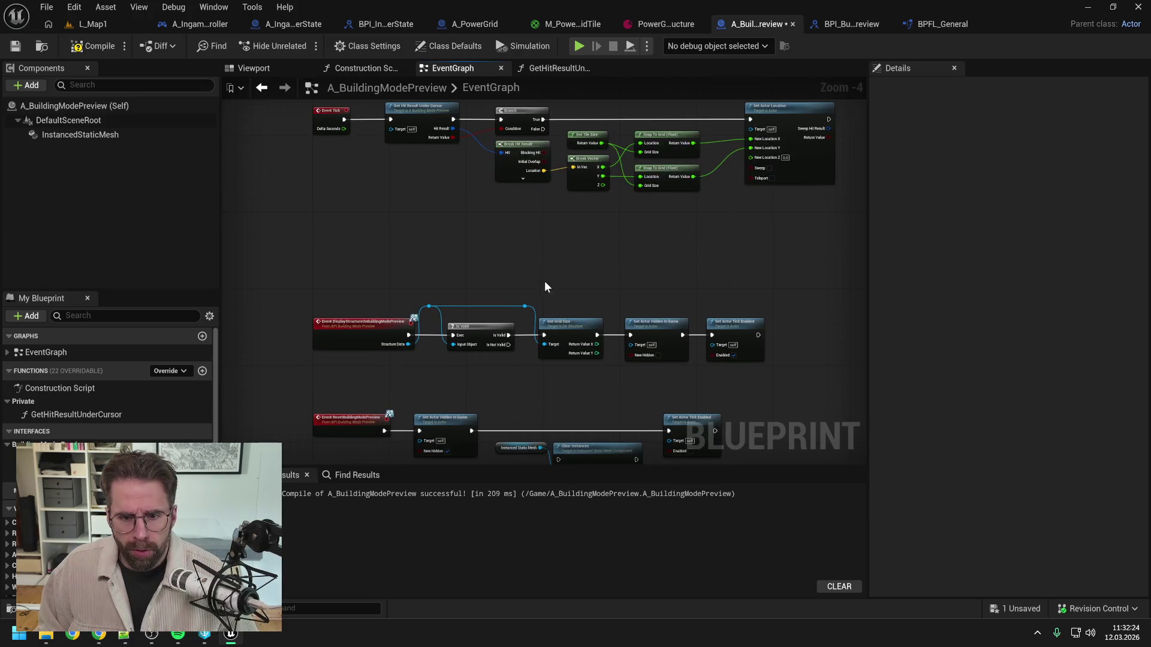
{"action": "mouse_move", "coordinate": [567, 243]}
{"action": "left_mouse_down"}
{"action": "mouse_move", "coordinate": [579, 232]}
{"action": "mouse_move", "coordinate": [562, 226]}
{"action": "left_mouse_up"}
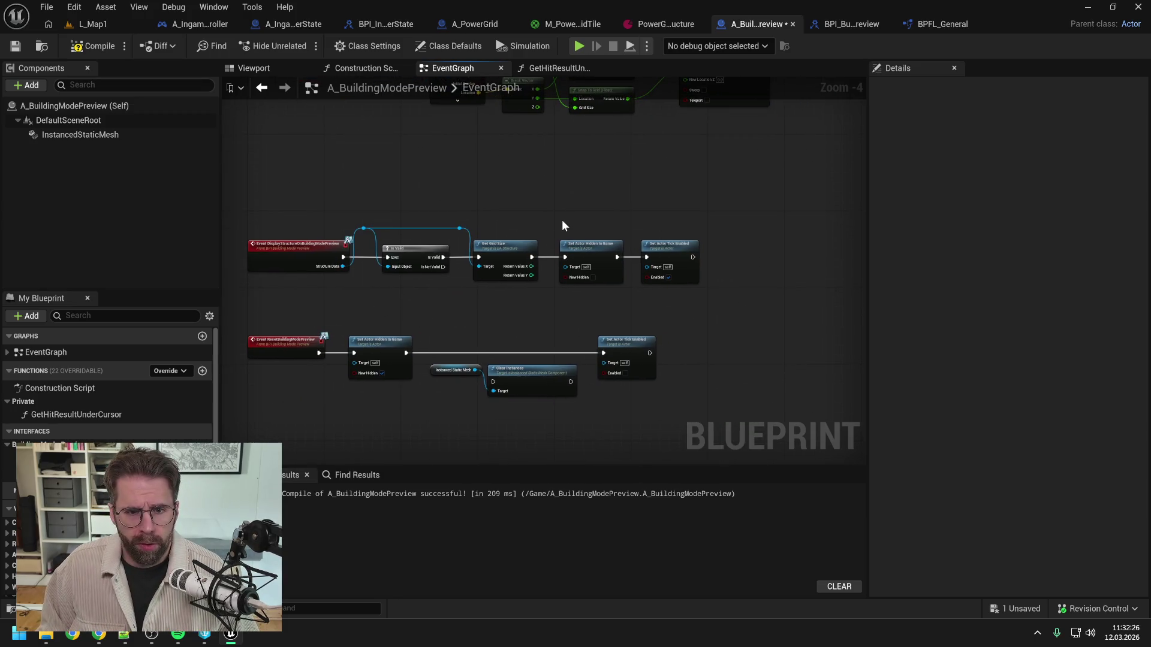
{"action": "left_click_drag", "start_coordinate": [301, 200], "coordinate": [670, 315]}
{"action": "left_click_drag", "start_coordinate": [530, 262], "coordinate": [530, 242]}
{"action": "key", "text": "F7"}
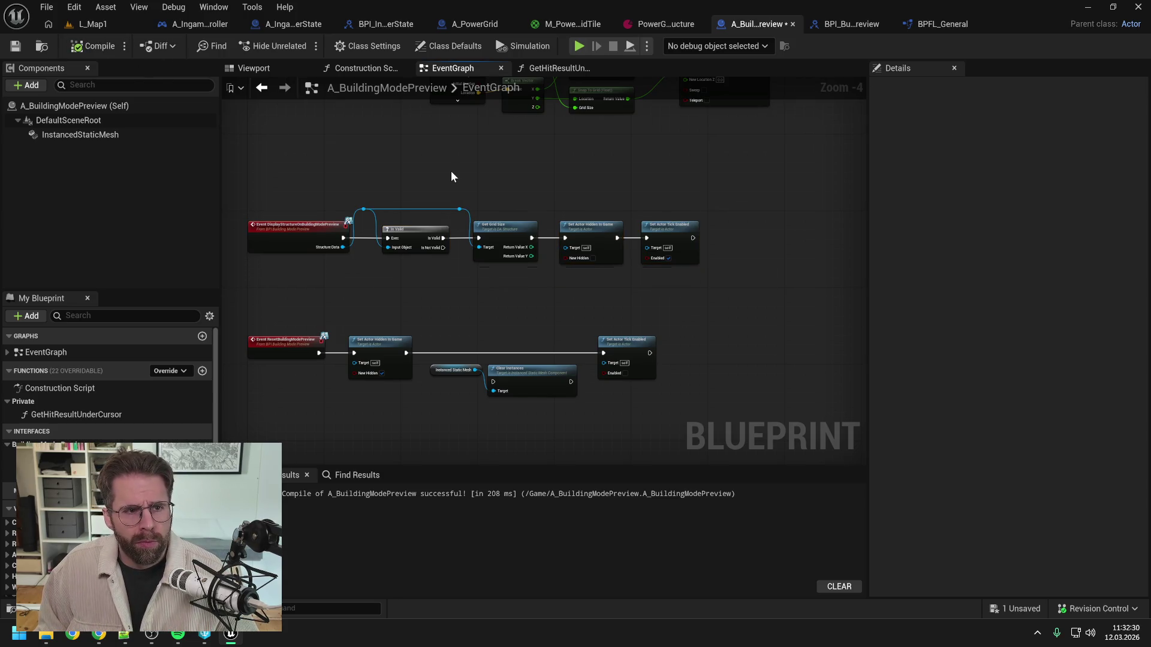
{"action": "key", "text": "ctrl+s"}
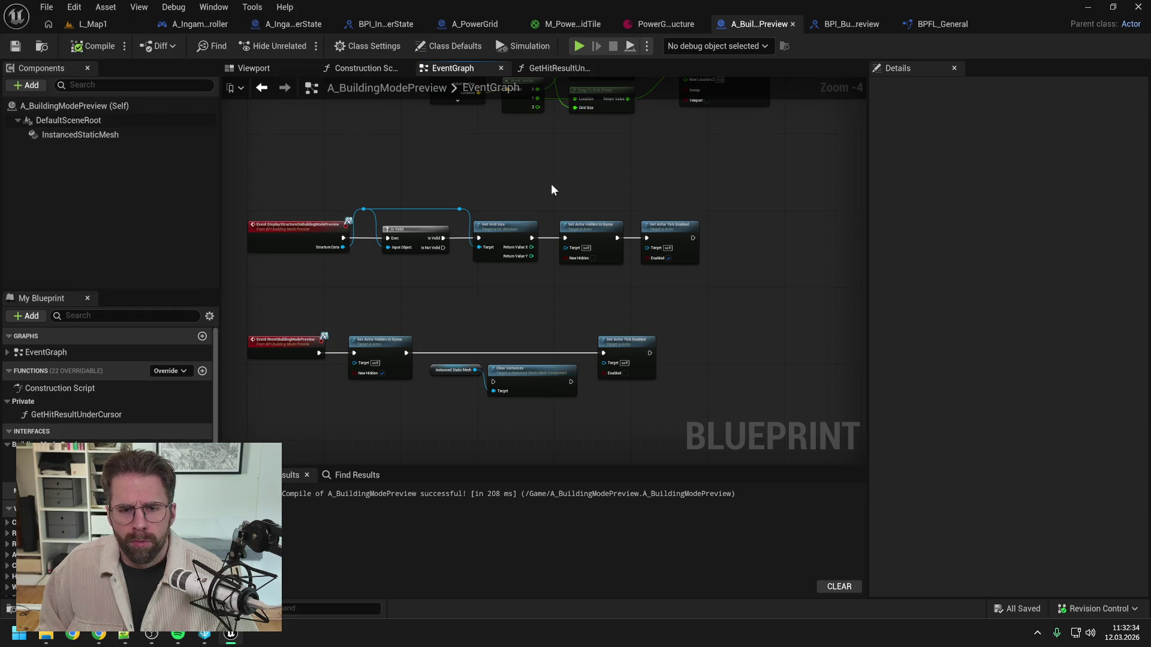
Step: Pan through the Event Tick, display-preview and reset-preview event chains
{"action": "left_click_drag", "start_coordinate": [546, 177], "coordinate": [601, 231]}
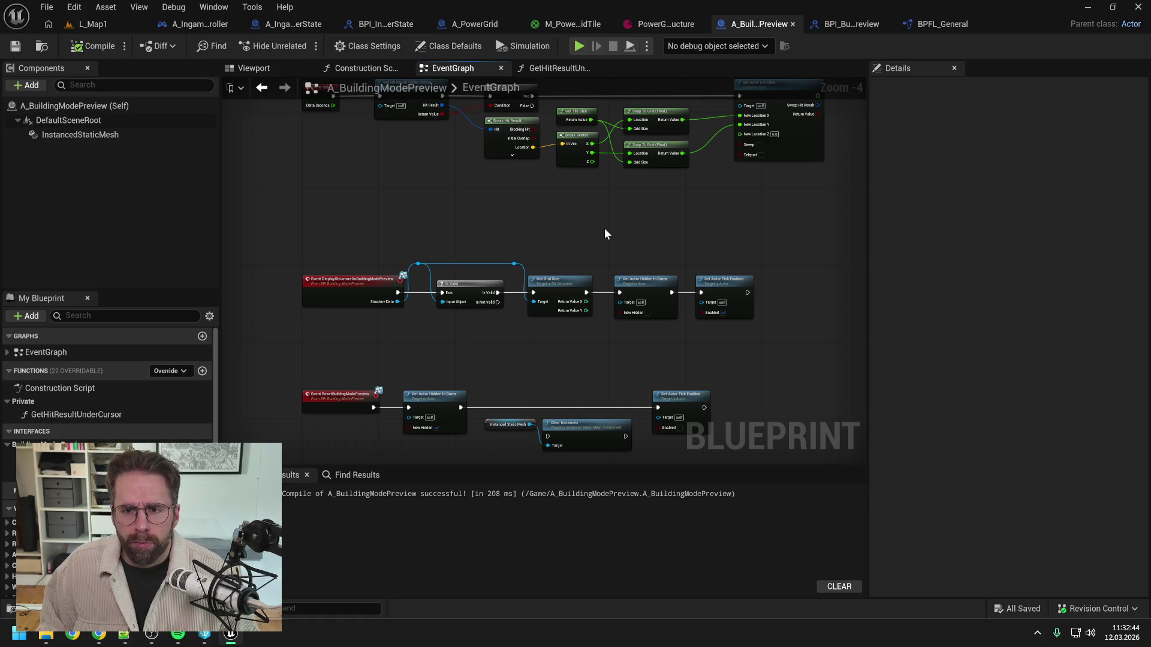
{"action": "left_click_drag", "start_coordinate": [604, 229], "coordinate": [617, 331]}
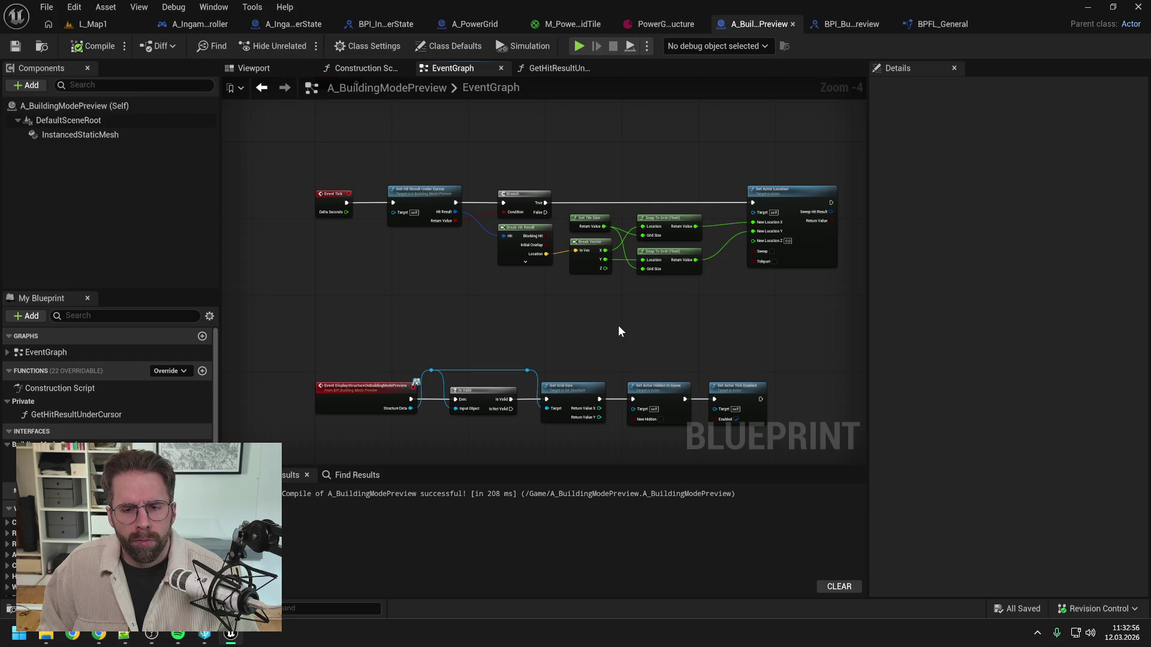
{"action": "left_click_drag", "start_coordinate": [650, 343], "coordinate": [595, 301]}
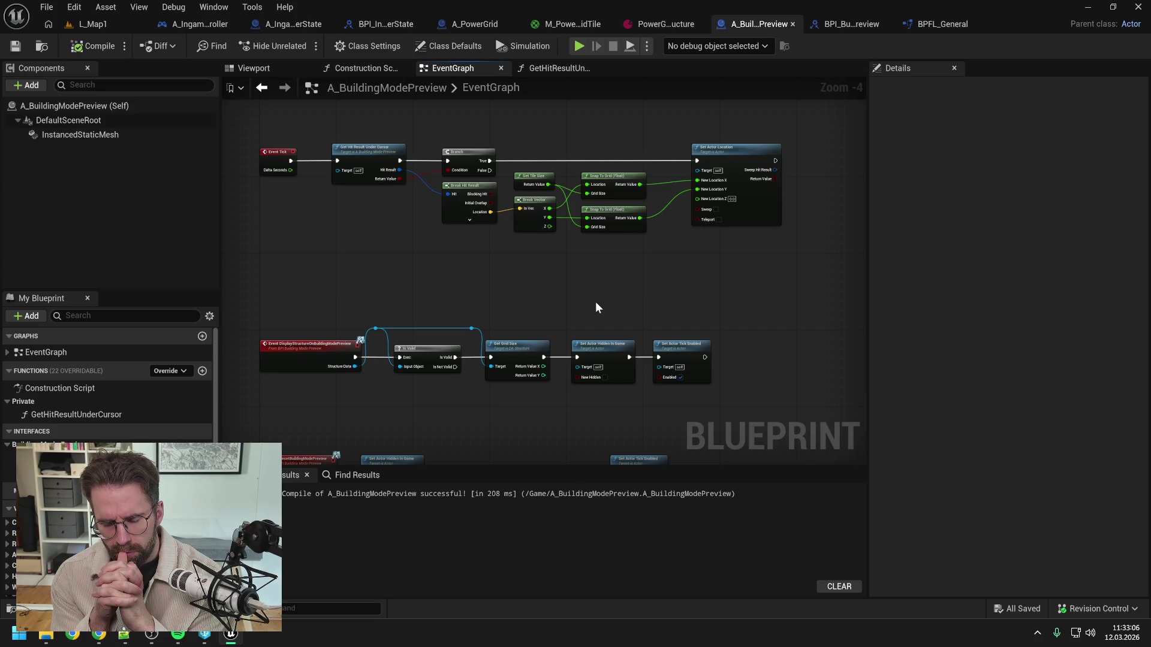
{"action": "left_click_drag", "start_coordinate": [596, 303], "coordinate": [576, 260]}
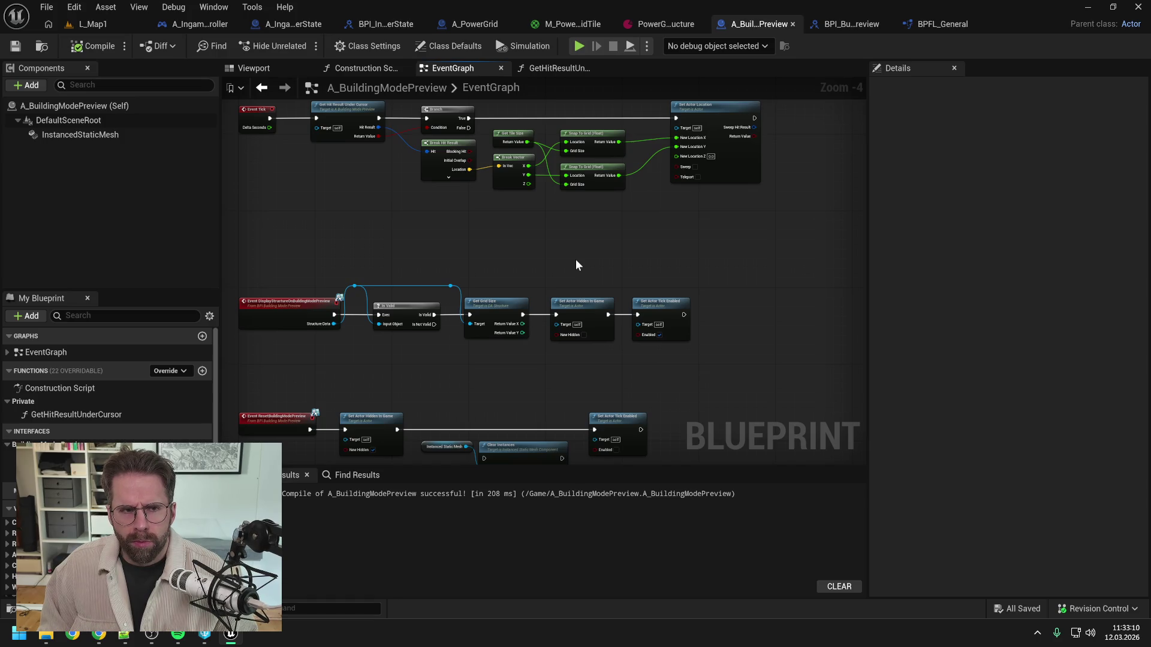
Step: Unlink the hide-actor node, move the hide and tick nodes down, and add a Sequence after Is Valid
{"action": "left_click", "coordinate": [557, 314]}
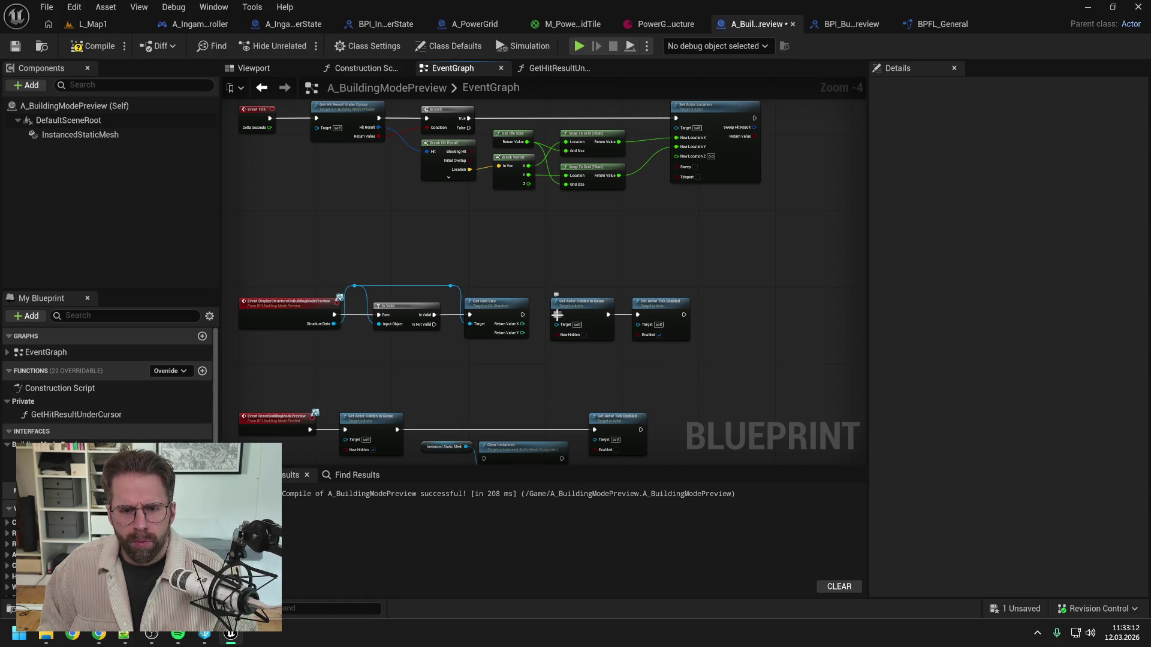
{"action": "left_click_drag", "start_coordinate": [581, 264], "coordinate": [673, 334]}
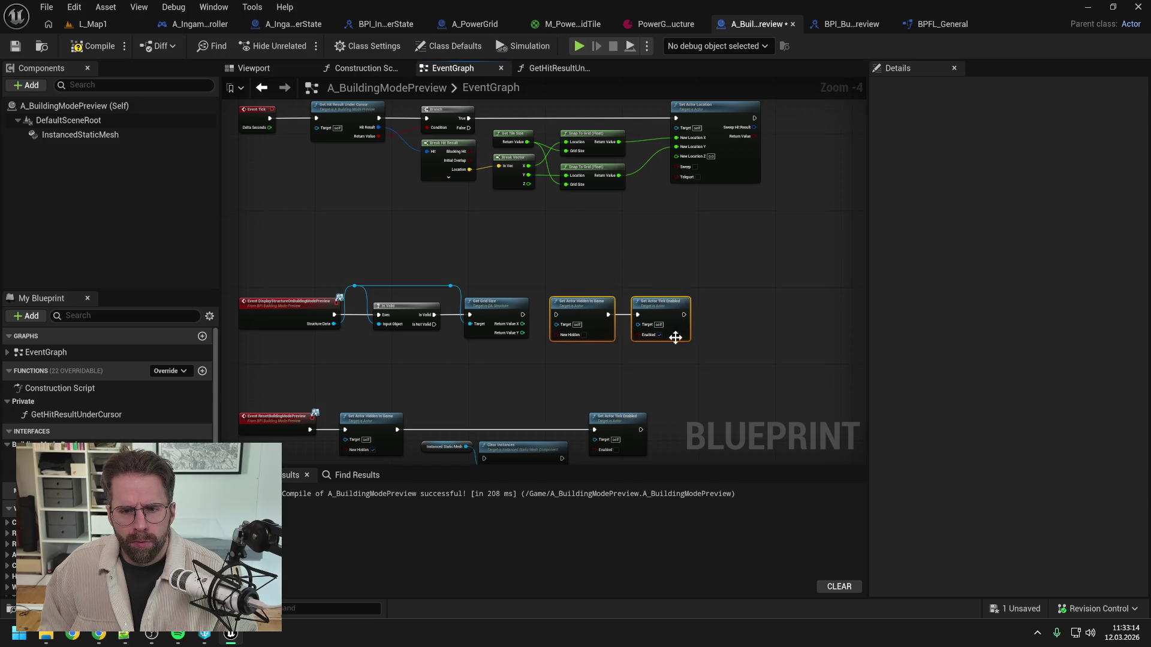
{"action": "left_click_drag", "start_coordinate": [599, 306], "coordinate": [509, 358]}
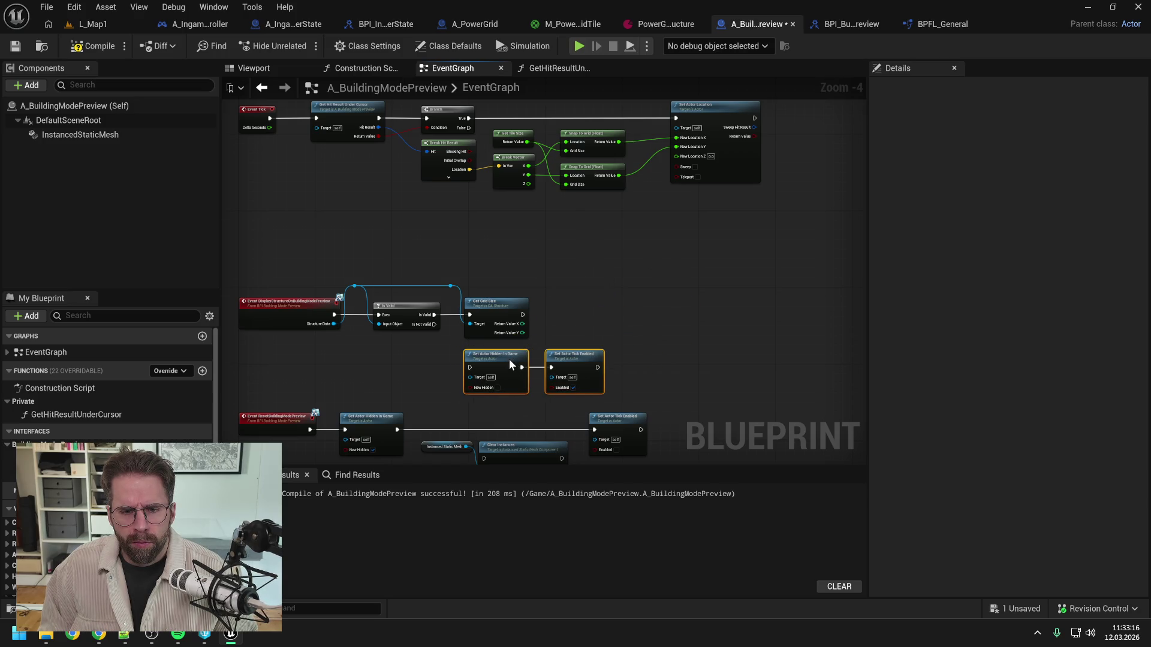
{"action": "left_click", "coordinate": [438, 355]}
{"action": "right_click", "coordinate": [435, 357]}
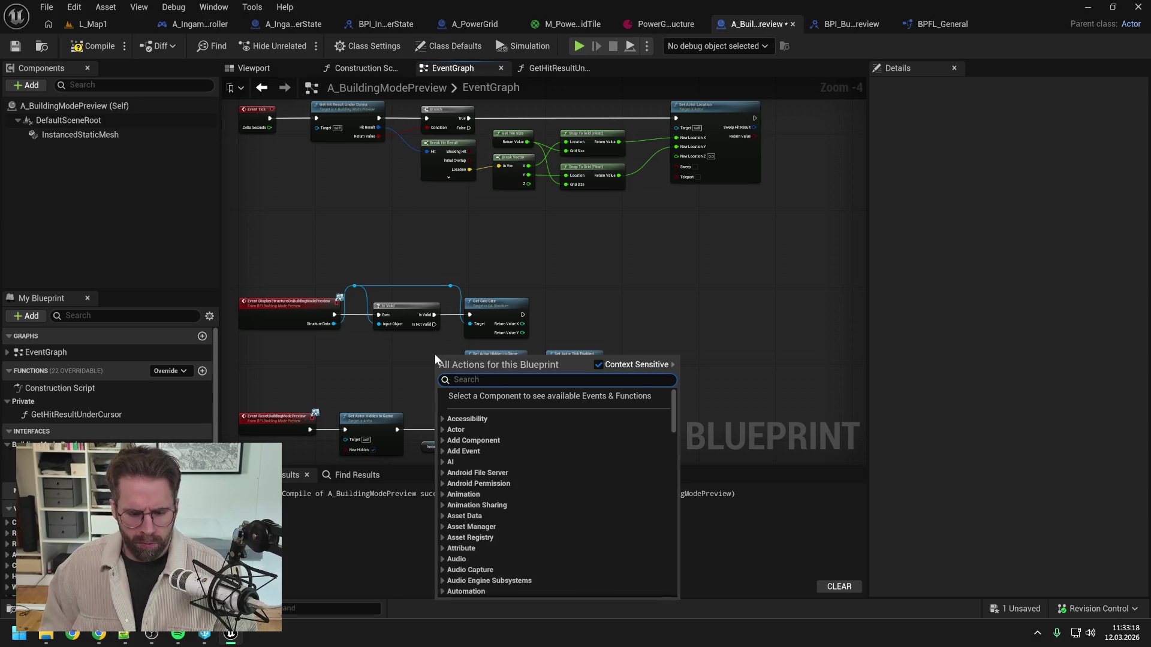
{"action": "type", "text": "seque"}
{"action": "key", "text": "Return"}
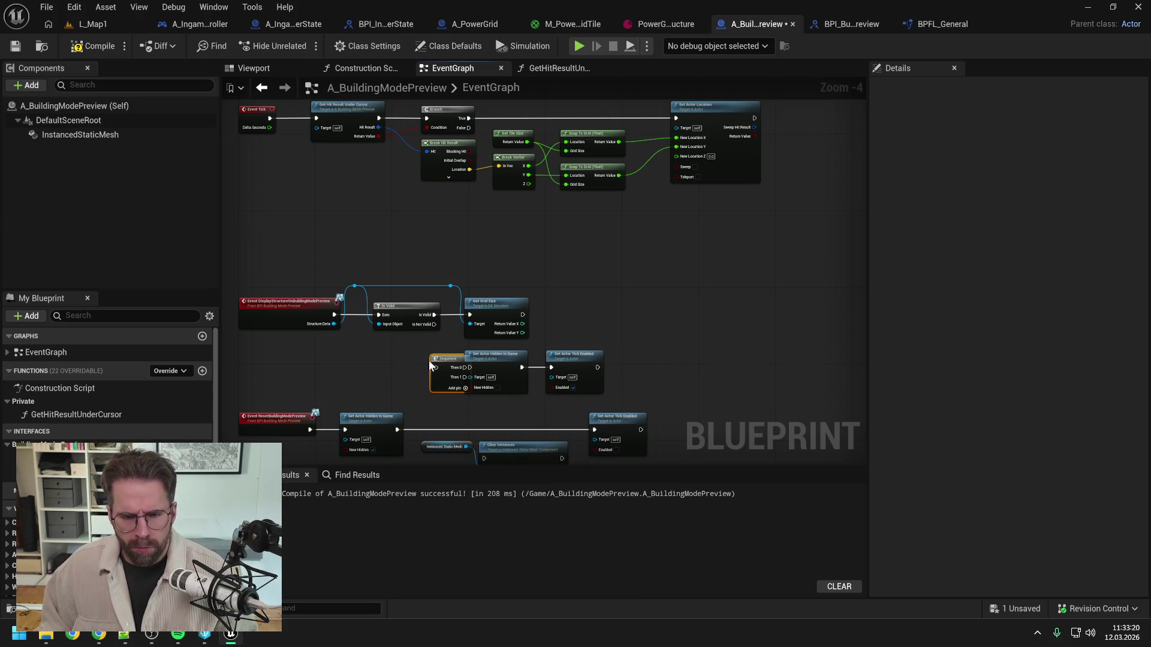
{"action": "mouse_move", "coordinate": [429, 361]}
{"action": "left_mouse_down"}
{"action": "mouse_move", "coordinate": [412, 351]}
{"action": "mouse_move", "coordinate": [449, 353]}
{"action": "mouse_move", "coordinate": [469, 316]}
{"action": "mouse_move", "coordinate": [469, 367]}
{"action": "left_mouse_up"}
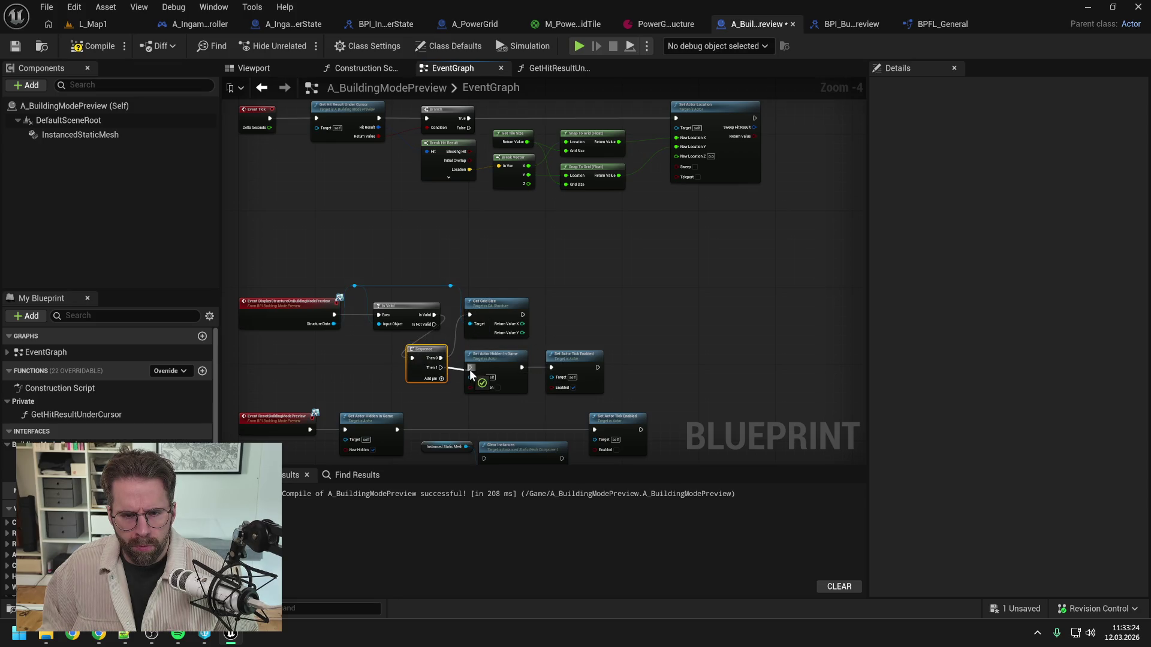
Step: Wire Sequence Then 0 to Get Grid Size and Then 1 to Set Actor Hidden
{"action": "left_click", "coordinate": [598, 294]}
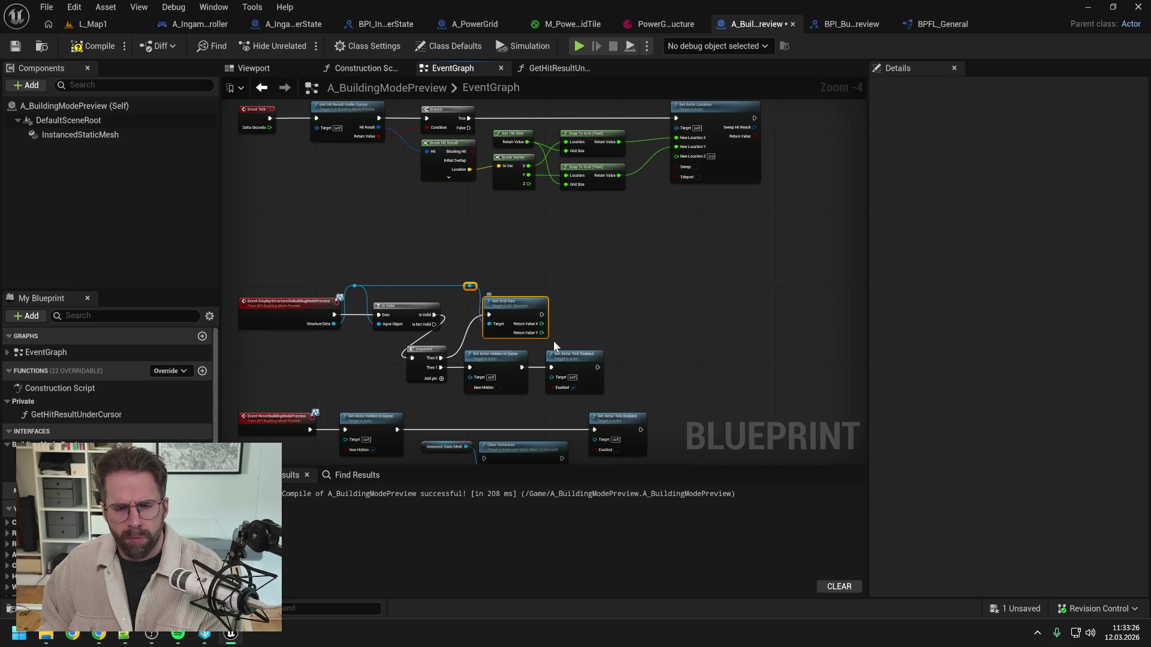
{"action": "left_click_drag", "start_coordinate": [491, 301], "coordinate": [606, 302]}
{"action": "left_click_drag", "start_coordinate": [617, 416], "coordinate": [586, 390]}
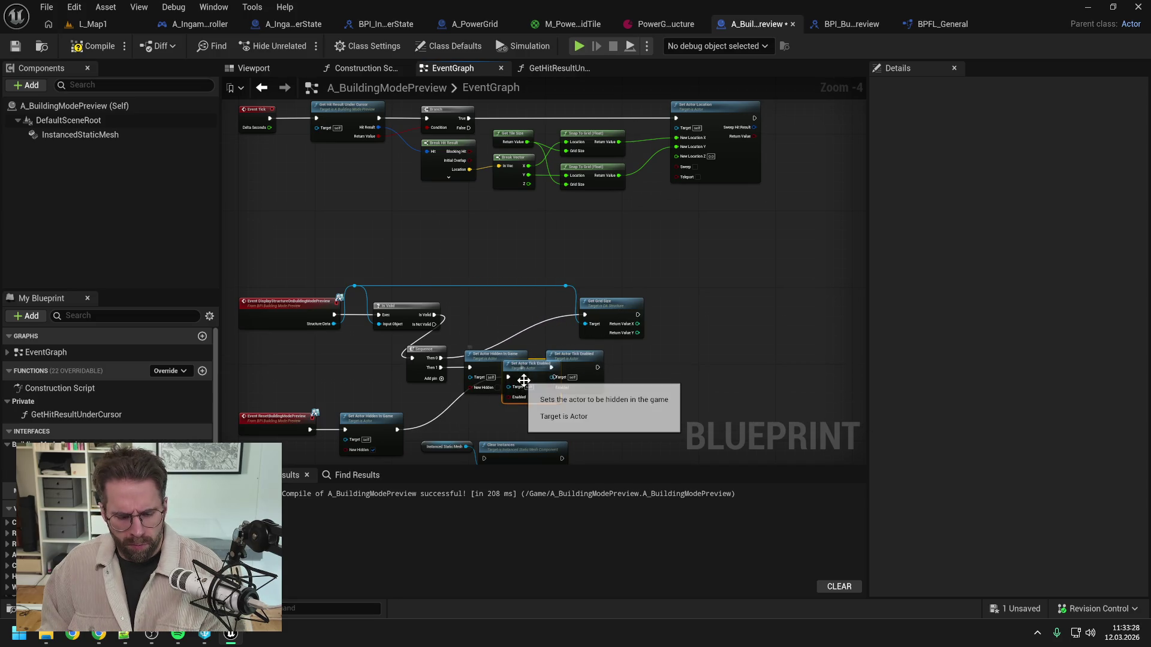
{"action": "key", "text": "ctrl+z"}
{"action": "left_click", "coordinate": [526, 355]}
{"action": "left_click", "coordinate": [560, 368], "text": "shift"}
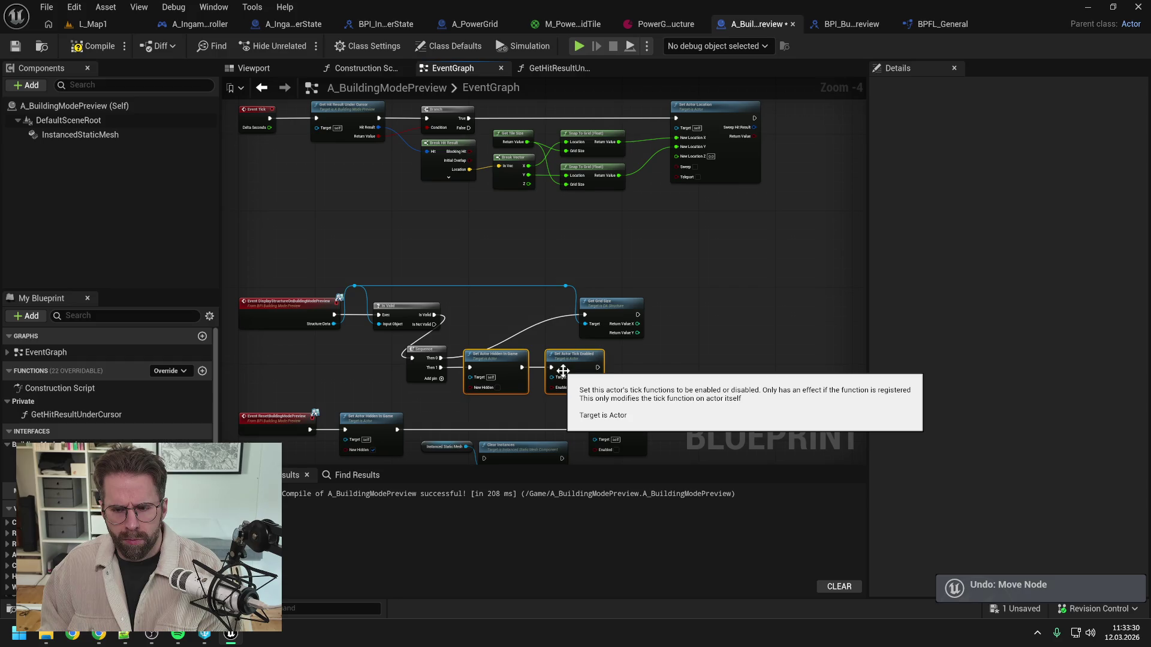
{"action": "left_click_drag", "start_coordinate": [488, 370], "coordinate": [603, 371]}
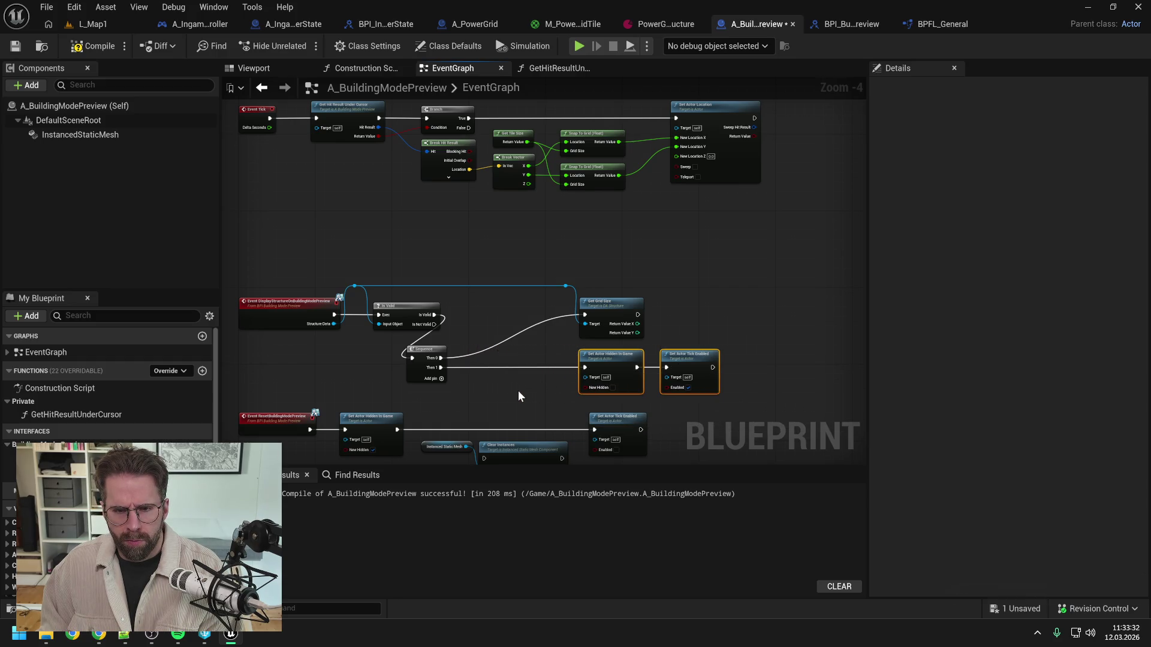
Step: Regroup the Sequence, Get Grid Size, hide and tick nodes beside Is Valid, then compile
{"action": "left_click_drag", "start_coordinate": [423, 350], "coordinate": [490, 307]}
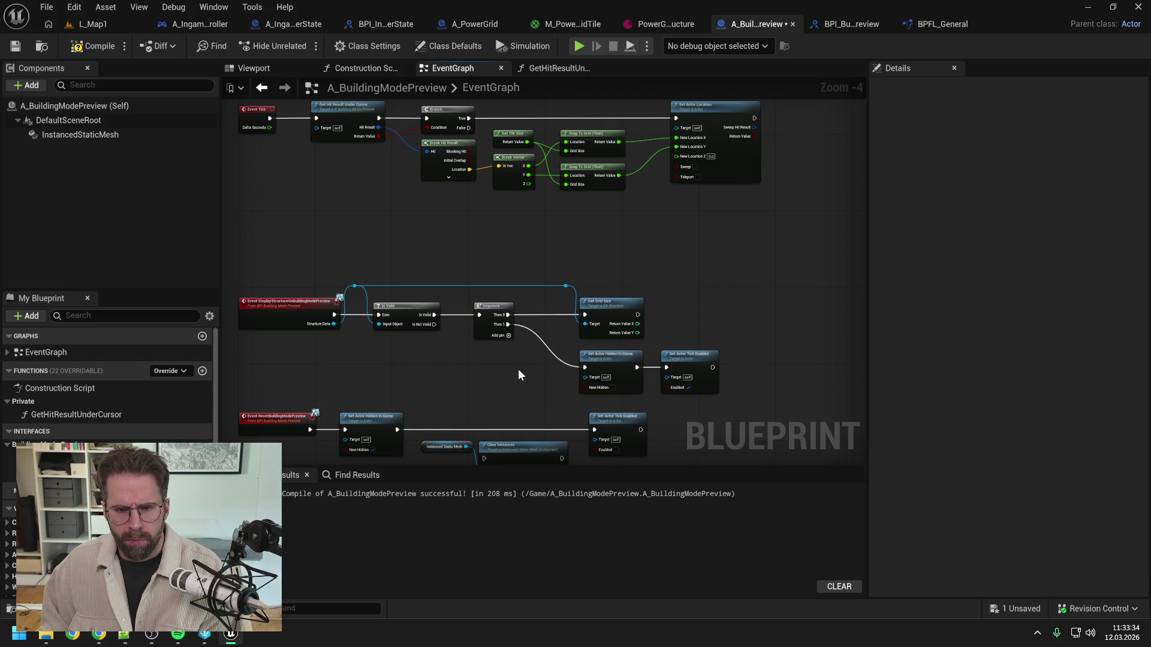
{"action": "left_click_drag", "start_coordinate": [554, 277], "coordinate": [719, 397]}
{"action": "left_click_drag", "start_coordinate": [672, 371], "coordinate": [632, 372]}
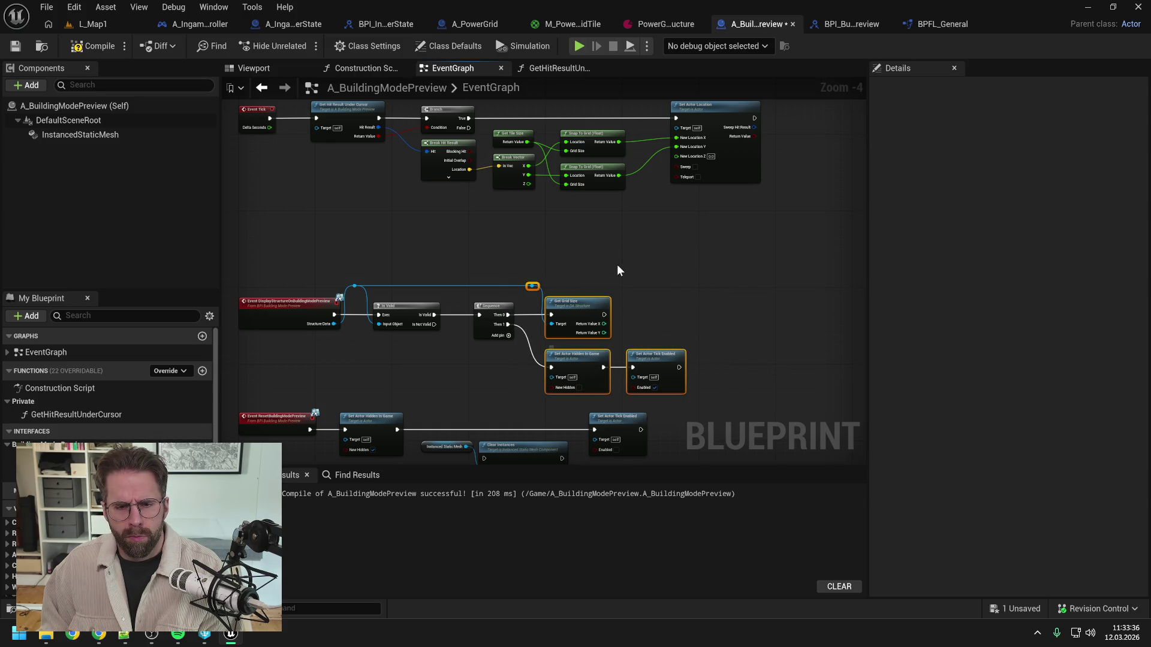
{"action": "left_click_drag", "start_coordinate": [611, 248], "coordinate": [471, 341], "text": "shift"}
{"action": "left_click_drag", "start_coordinate": [676, 381], "coordinate": [672, 381]}
{"action": "left_click", "coordinate": [674, 306]}
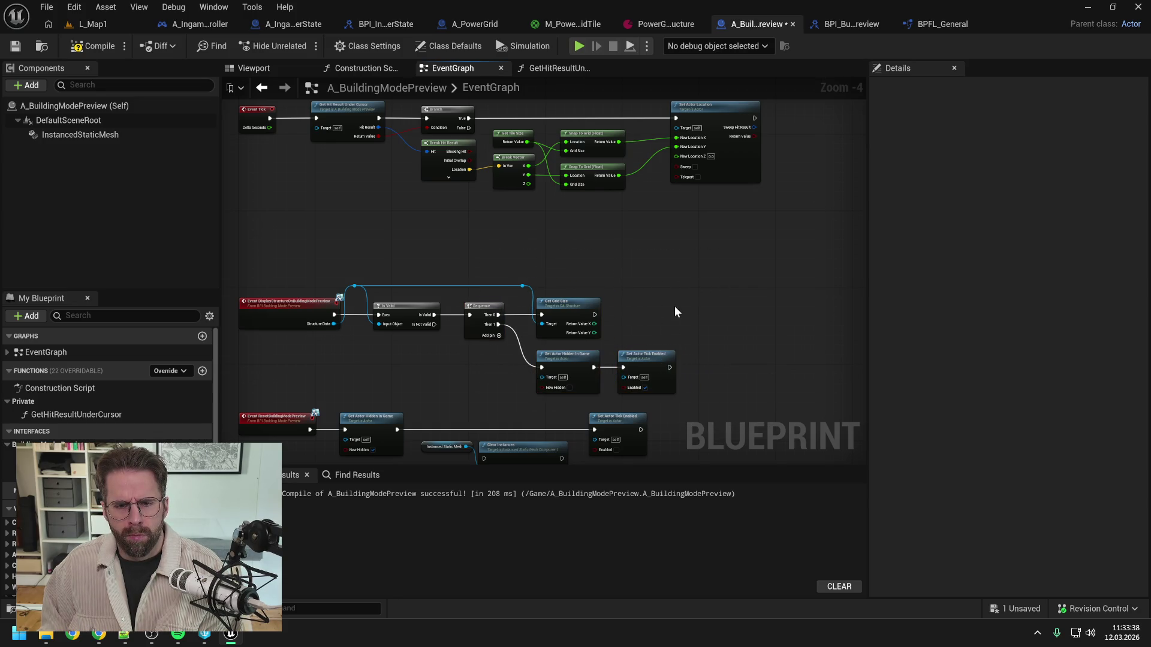
{"action": "left_click", "coordinate": [94, 47]}
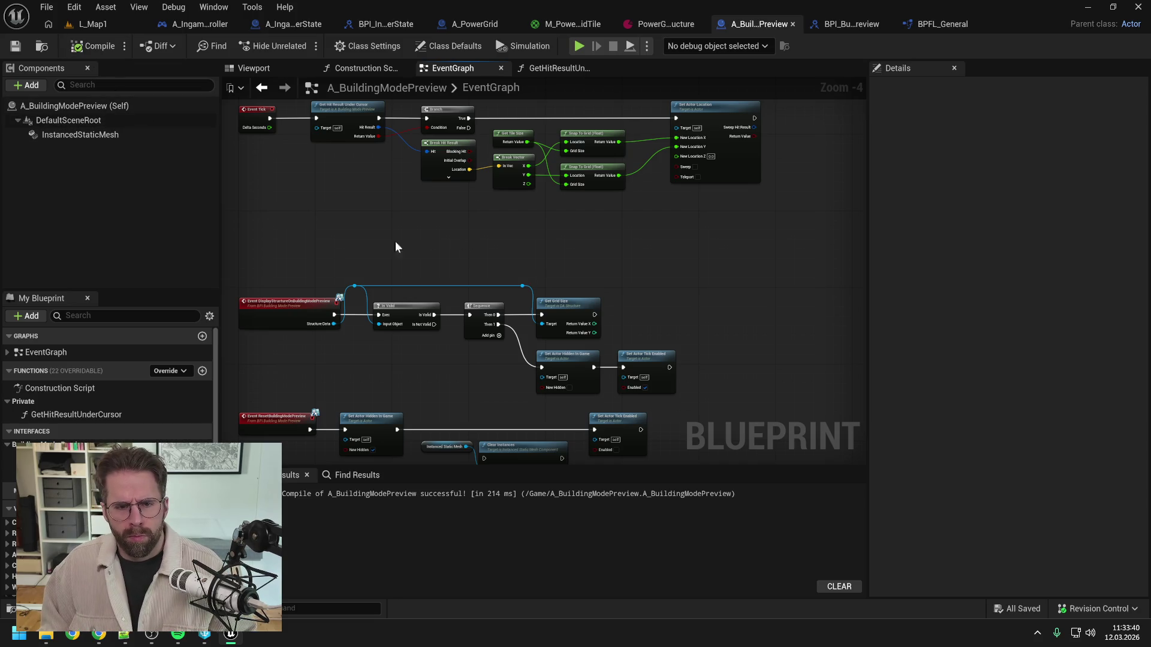
Step: Realign the middle node group and the hide and tick nodes, then recompile and save
{"action": "mouse_move", "coordinate": [276, 243]}
{"action": "left_mouse_down"}
{"action": "mouse_move", "coordinate": [612, 335]}
{"action": "mouse_move", "coordinate": [684, 378]}
{"action": "mouse_move", "coordinate": [638, 379]}
{"action": "left_mouse_up"}
{"action": "left_click", "coordinate": [468, 370]}
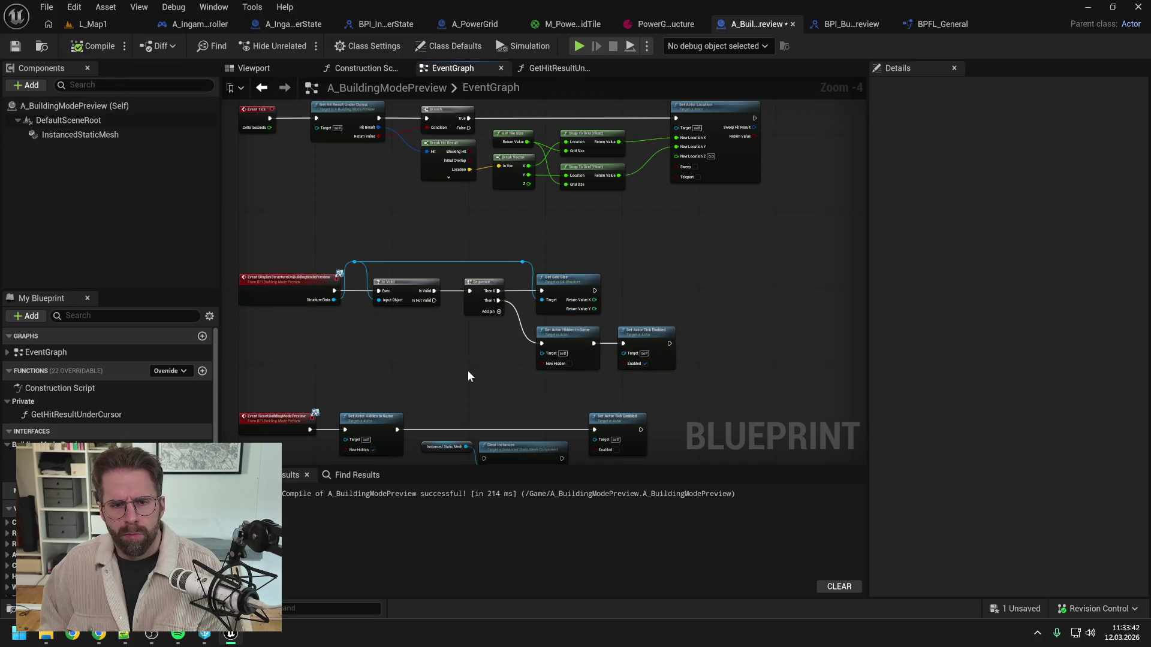
{"action": "left_click", "coordinate": [95, 46]}
{"action": "key", "text": "ctrl+s"}
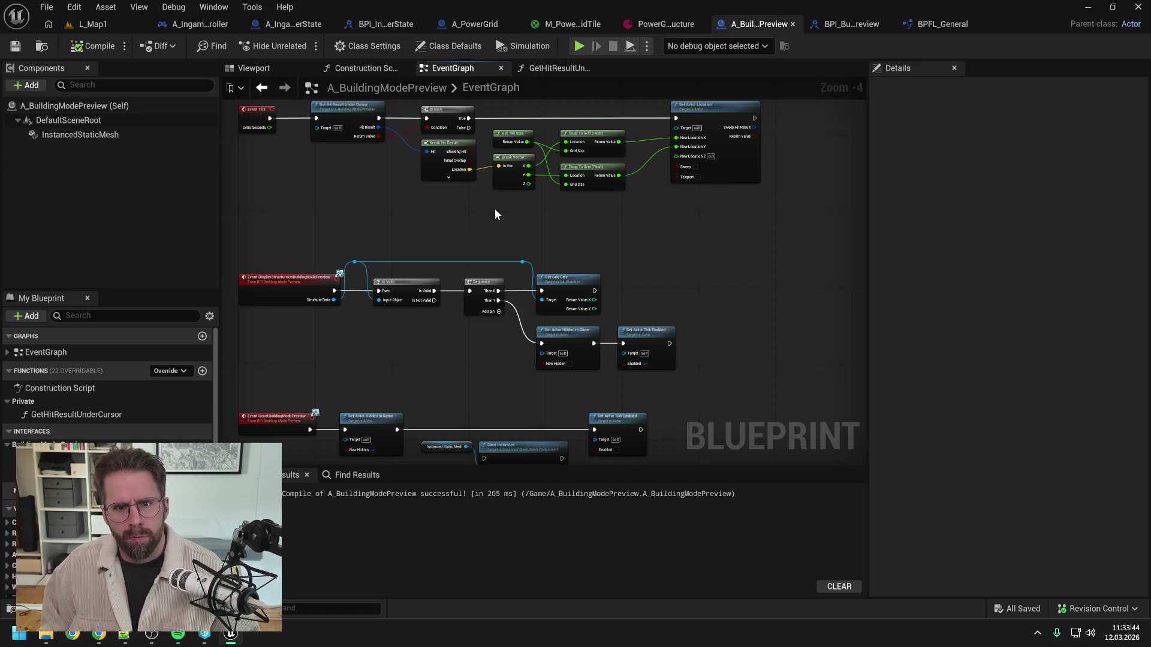
{"action": "scroll", "coordinate": [565, 260], "scroll_direction": "up", "scroll_amount": 1}
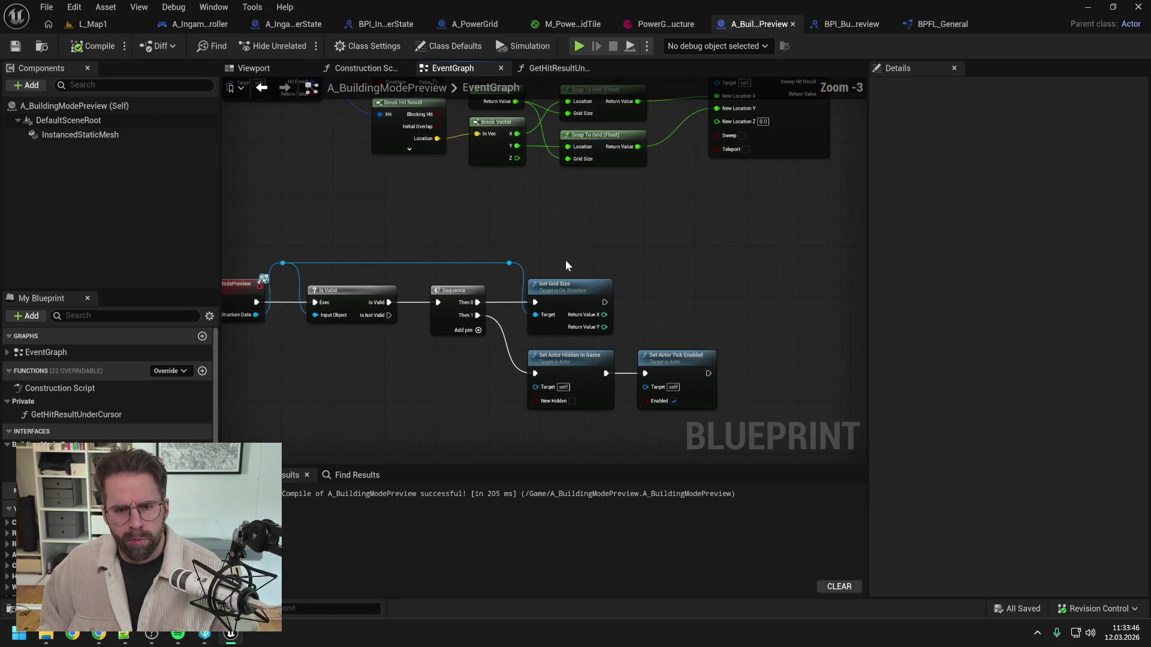
{"action": "scroll", "coordinate": [632, 167], "scroll_direction": "down", "scroll_amount": 1}
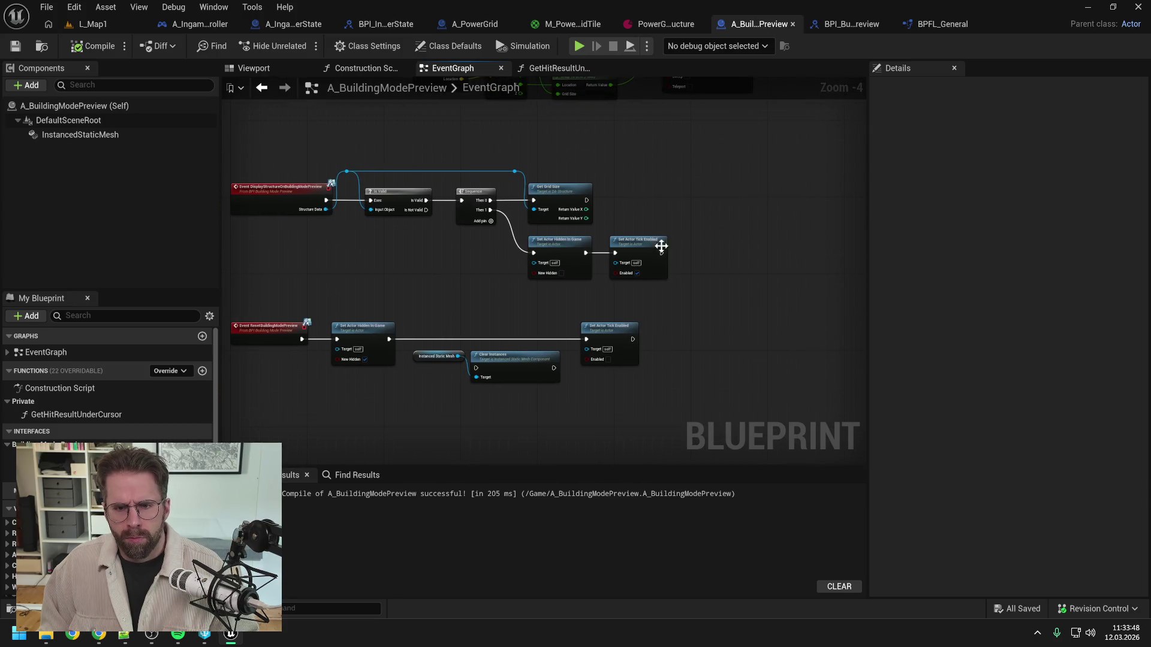
{"action": "mouse_move", "coordinate": [659, 242]}
{"action": "left_mouse_down"}
{"action": "mouse_move", "coordinate": [567, 250]}
{"action": "mouse_move", "coordinate": [566, 260]}
{"action": "left_mouse_up"}
{"action": "left_click", "coordinate": [635, 200]}
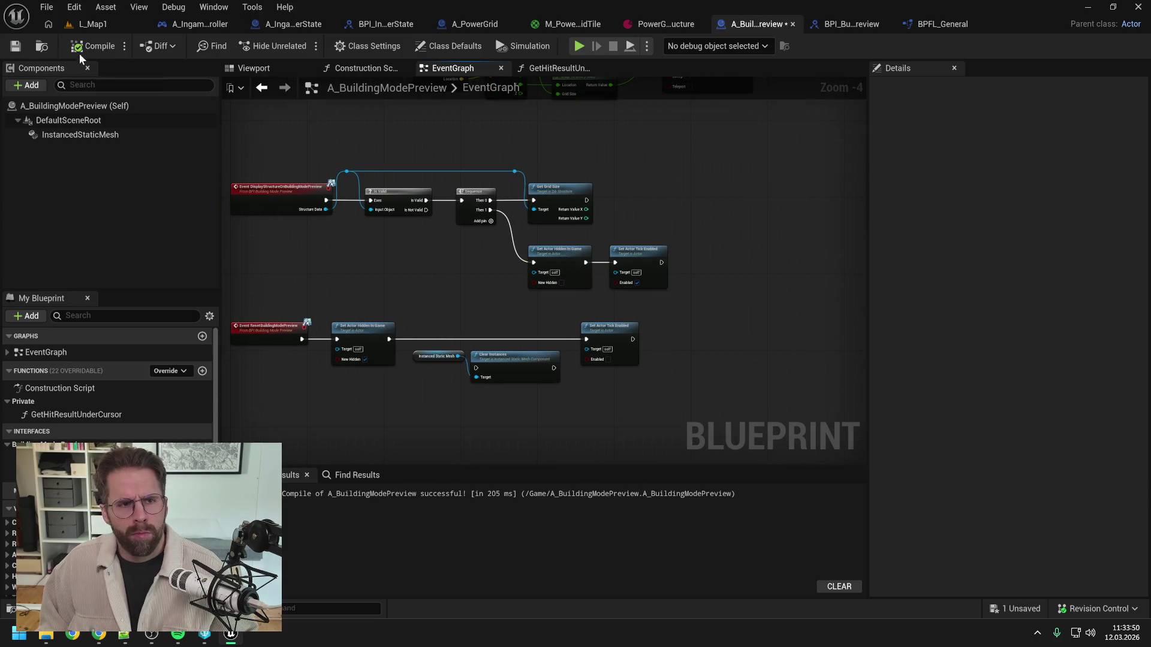
{"action": "key", "text": "F7"}
{"action": "key", "text": "ctrl+s"}
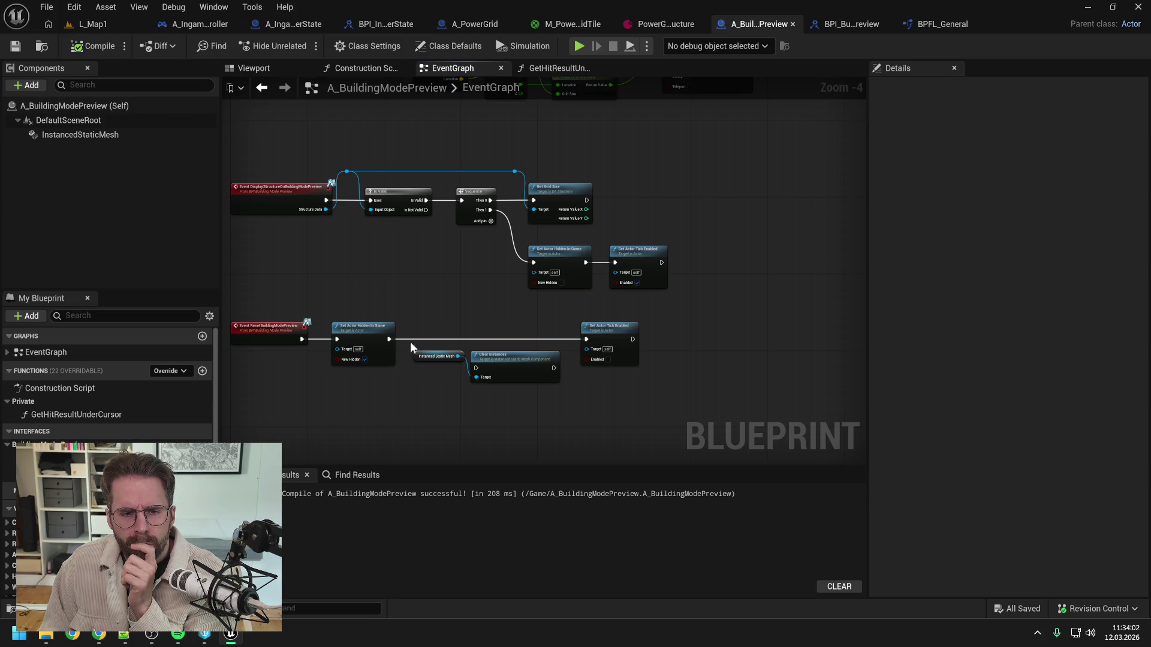
Step: Insert Clear Instances between the hide node and Set Actor Tick Enabled, then compile and save
{"action": "left_click_drag", "start_coordinate": [388, 340], "coordinate": [475, 368]}
{"action": "left_click_drag", "start_coordinate": [554, 368], "coordinate": [585, 340]}
{"action": "left_click", "coordinate": [513, 358]}
{"action": "left_click_drag", "start_coordinate": [513, 358], "coordinate": [513, 339]}
{"action": "left_click", "coordinate": [505, 393]}
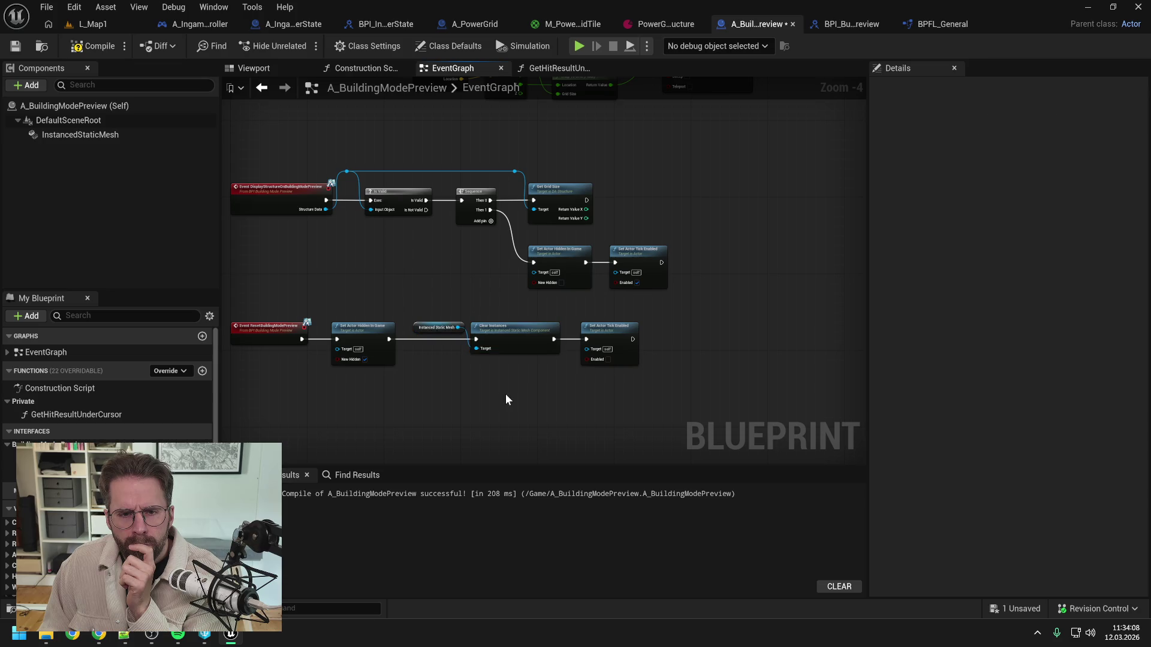
{"action": "left_click", "coordinate": [96, 48]}
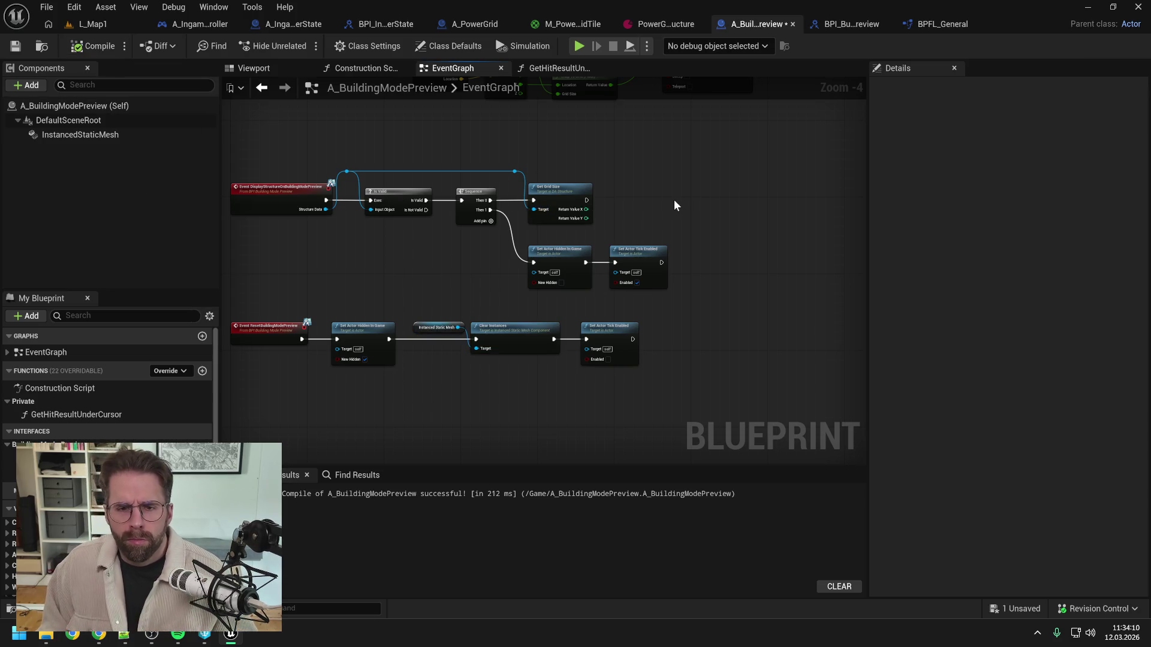
{"action": "key", "text": "ctrl+s"}
{"action": "left_click_drag", "start_coordinate": [674, 199], "coordinate": [610, 221]}
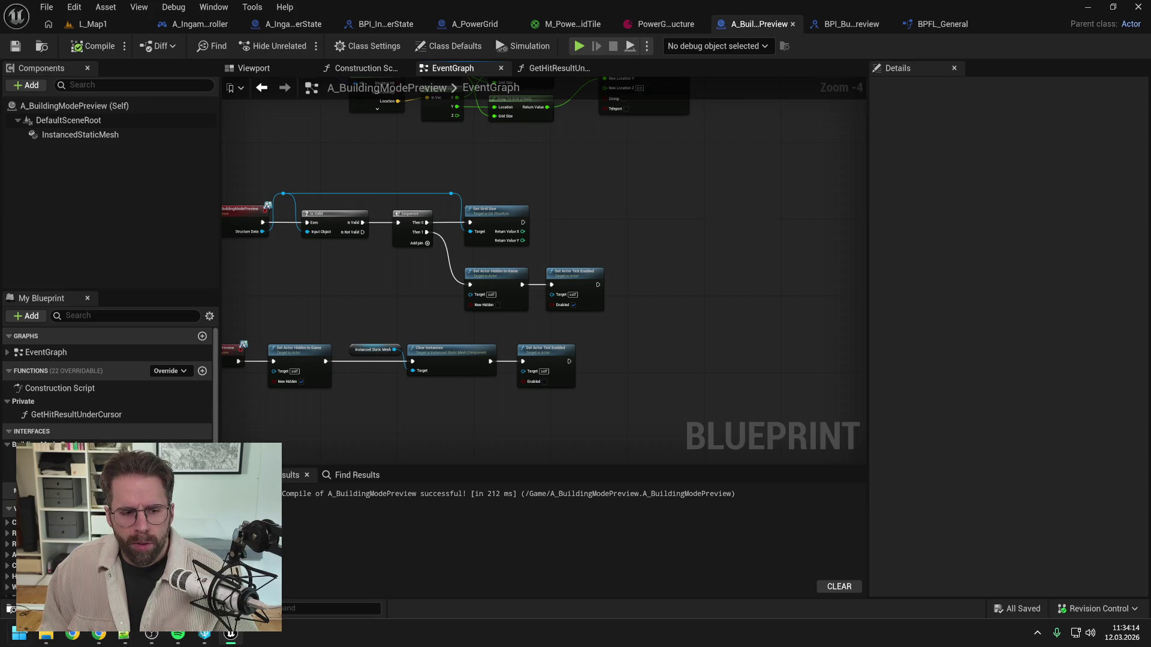
Step: Launch Paint maximised and fill the canvas with black
{"action": "left_click", "coordinate": [19, 633]}
{"action": "type", "text": "paint"}
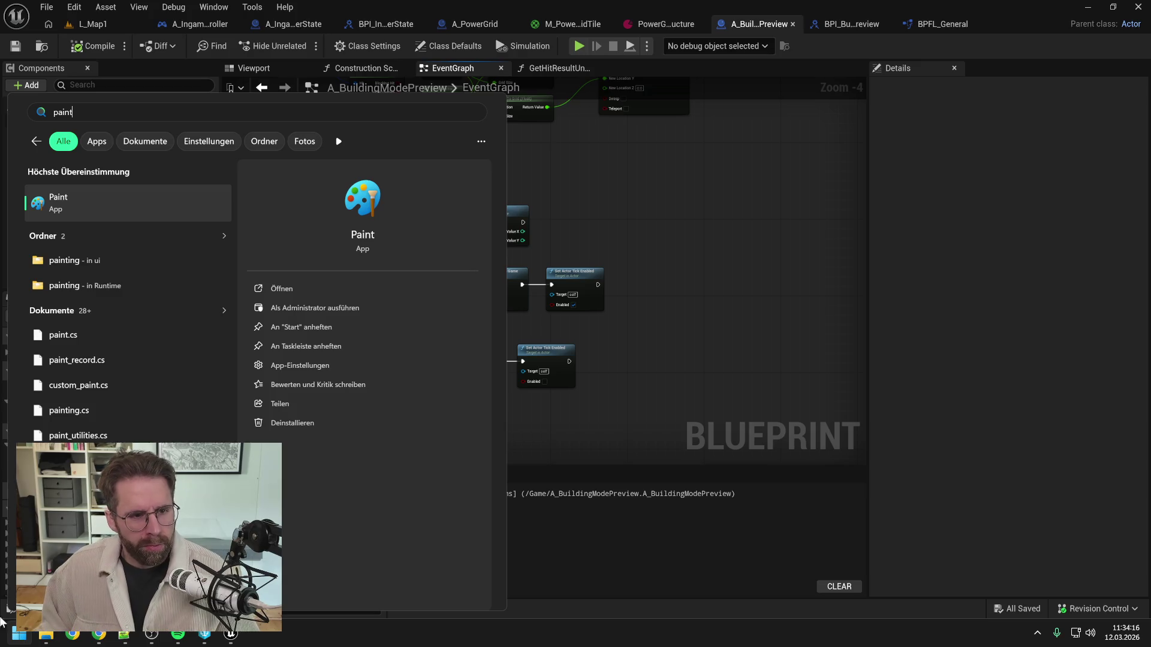
{"action": "left_click", "coordinate": [120, 200]}
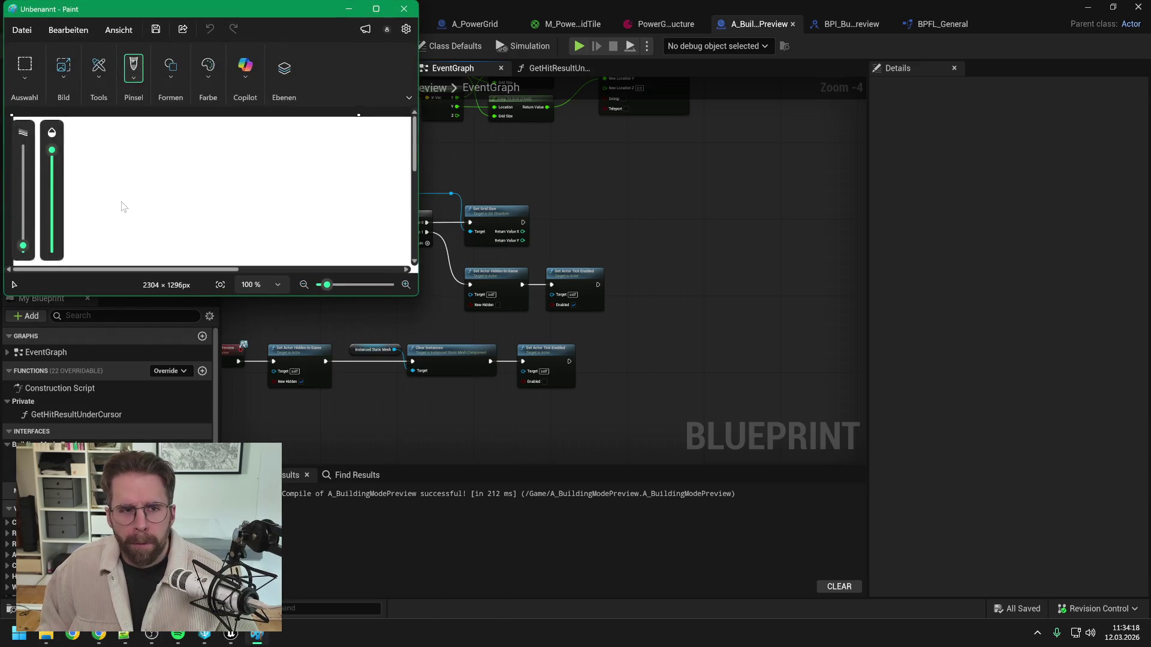
{"action": "left_click", "coordinate": [376, 8]}
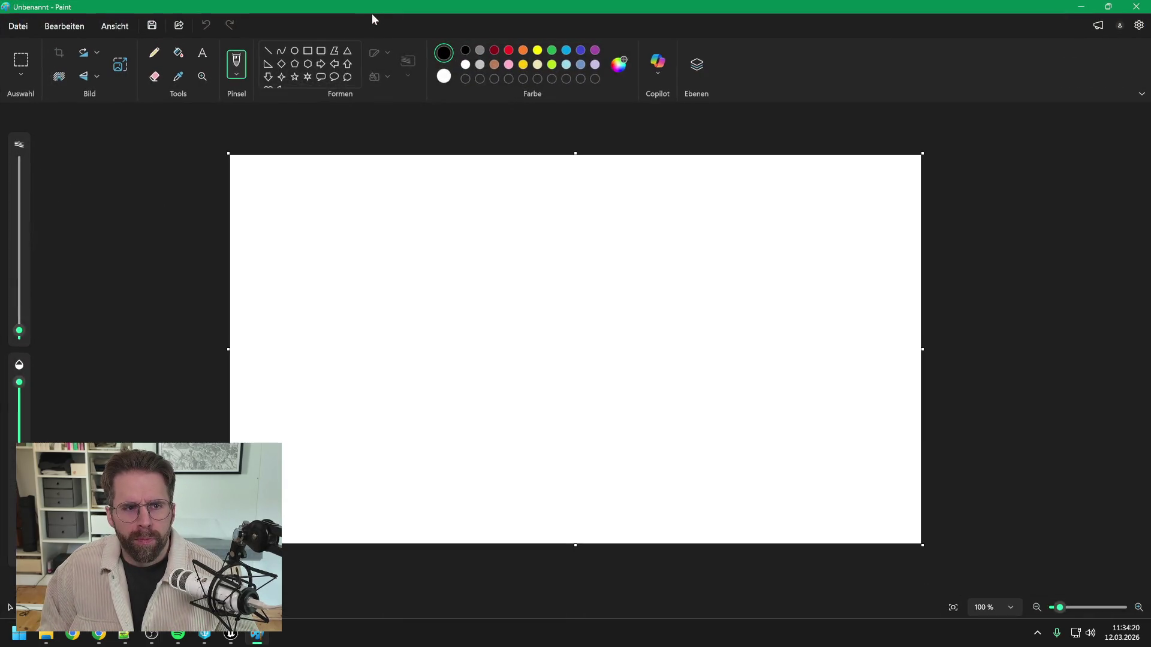
{"action": "left_click", "coordinate": [178, 52]}
{"action": "left_click", "coordinate": [413, 303]}
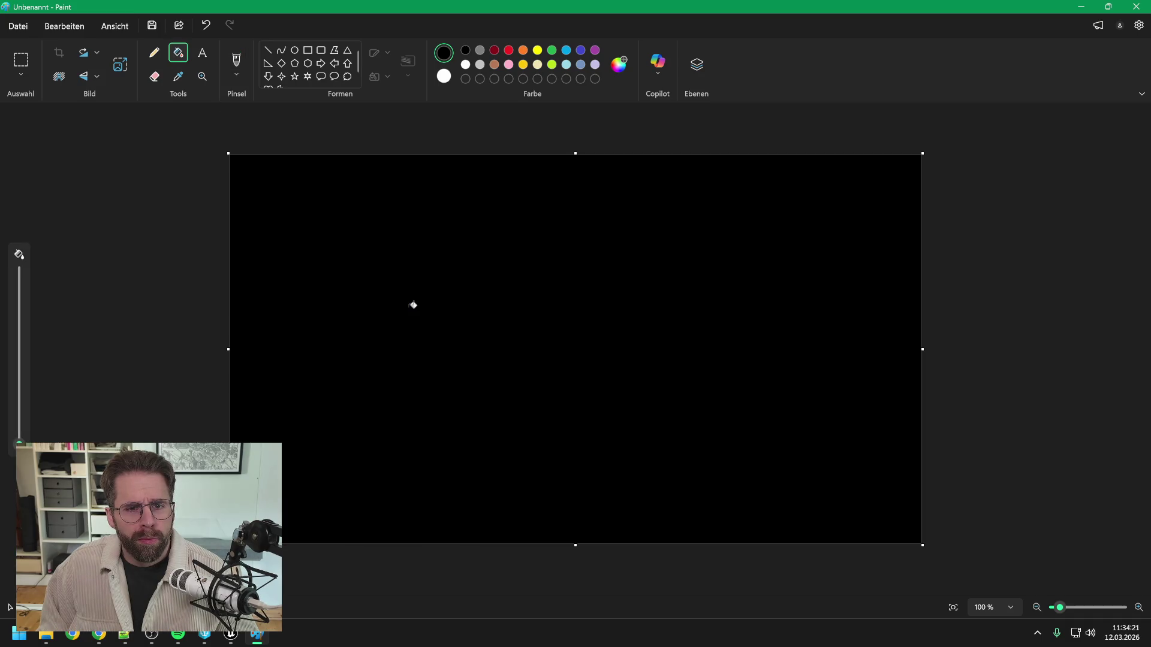
Step: Draw nine white rectangle outlines arranged as a 3×3 grid near the canvas centre
{"action": "left_click", "coordinate": [307, 49]}
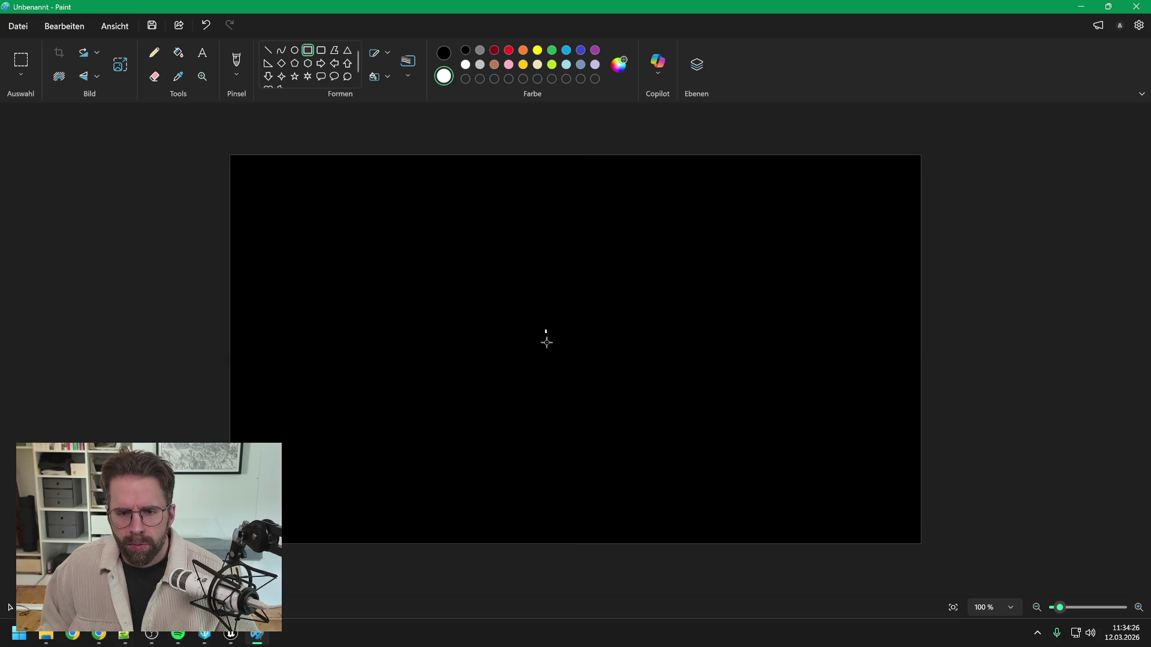
{"action": "left_click_drag", "start_coordinate": [545, 329], "coordinate": [585, 364]}
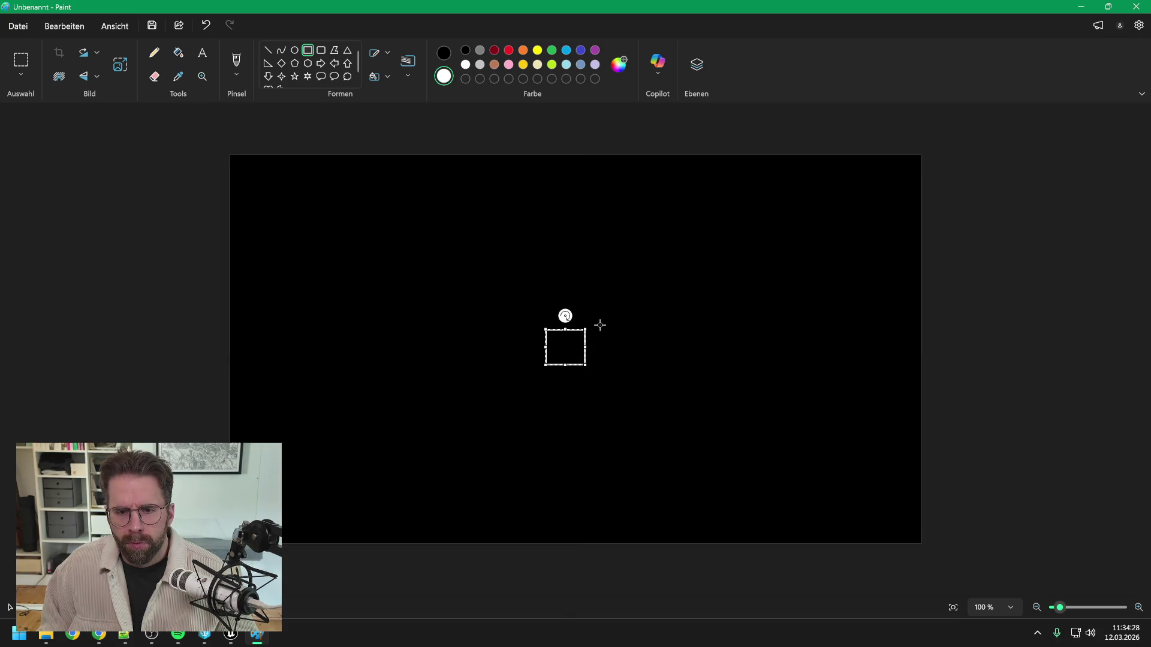
{"action": "left_click", "coordinate": [601, 324]}
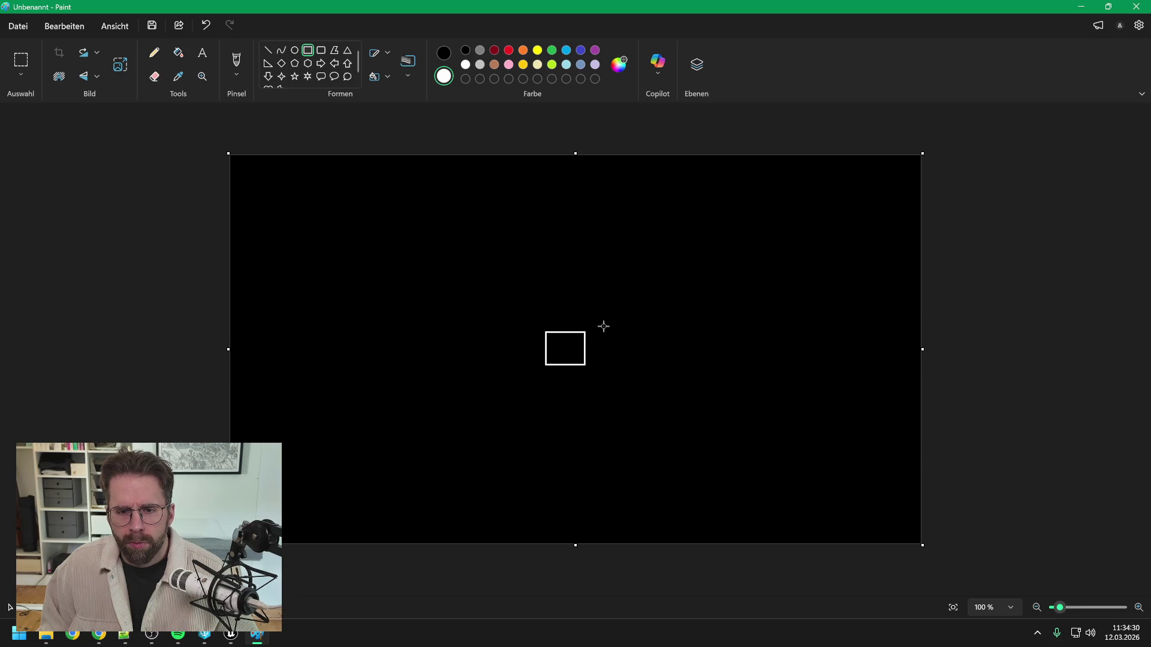
{"action": "left_click_drag", "start_coordinate": [595, 328], "coordinate": [634, 294]}
{"action": "mouse_move", "coordinate": [596, 336]}
{"action": "left_mouse_down"}
{"action": "mouse_move", "coordinate": [632, 365]}
{"action": "mouse_move", "coordinate": [636, 405]}
{"action": "mouse_move", "coordinate": [532, 370]}
{"action": "mouse_move", "coordinate": [545, 370]}
{"action": "mouse_move", "coordinate": [502, 405]}
{"action": "left_mouse_up"}
{"action": "left_click", "coordinate": [617, 379]}
{"action": "left_click", "coordinate": [586, 400]}
{"action": "left_click", "coordinate": [511, 401]}
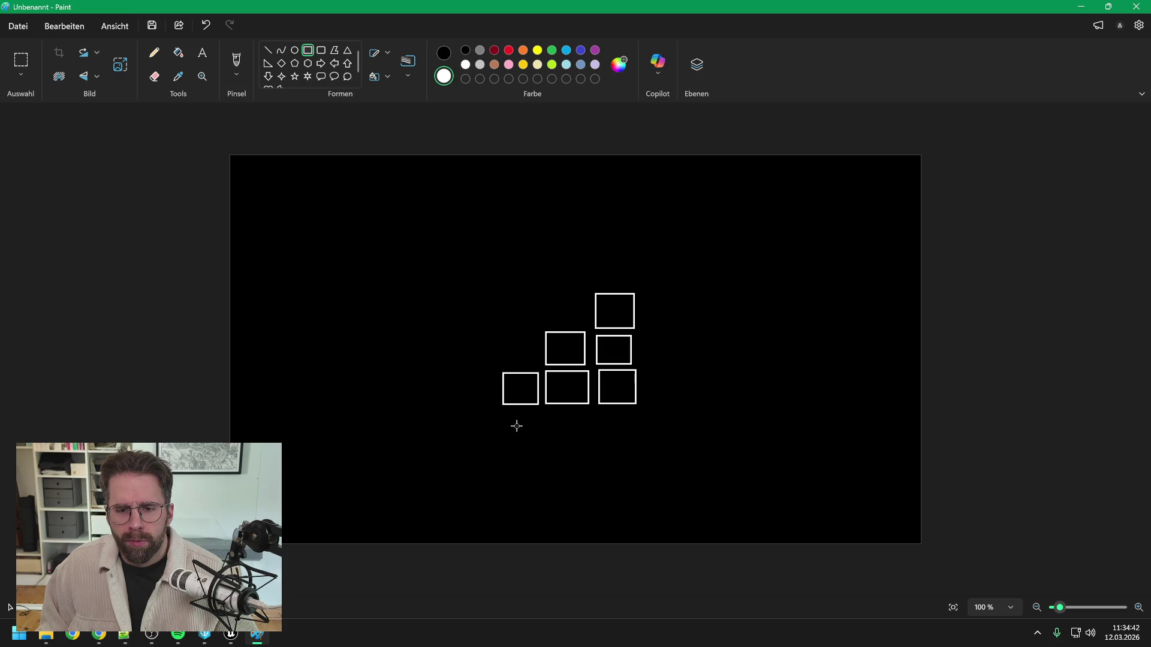
{"action": "left_click", "coordinate": [513, 424]}
{"action": "mouse_move", "coordinate": [537, 365]}
{"action": "left_mouse_down"}
{"action": "mouse_move", "coordinate": [500, 331]}
{"action": "mouse_move", "coordinate": [584, 305]}
{"action": "mouse_move", "coordinate": [585, 290]}
{"action": "left_mouse_up"}
{"action": "left_click", "coordinate": [552, 321]}
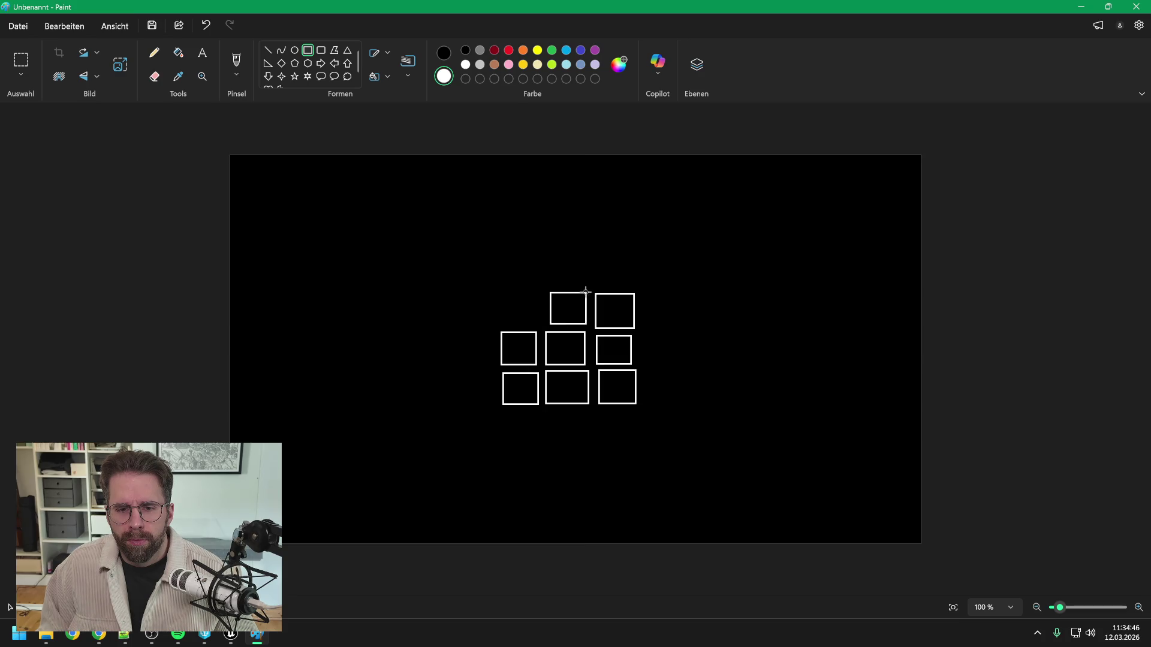
{"action": "left_click", "coordinate": [519, 319]}
{"action": "left_click_drag", "start_coordinate": [536, 325], "coordinate": [499, 288]}
{"action": "key", "text": "ctrl+a"}
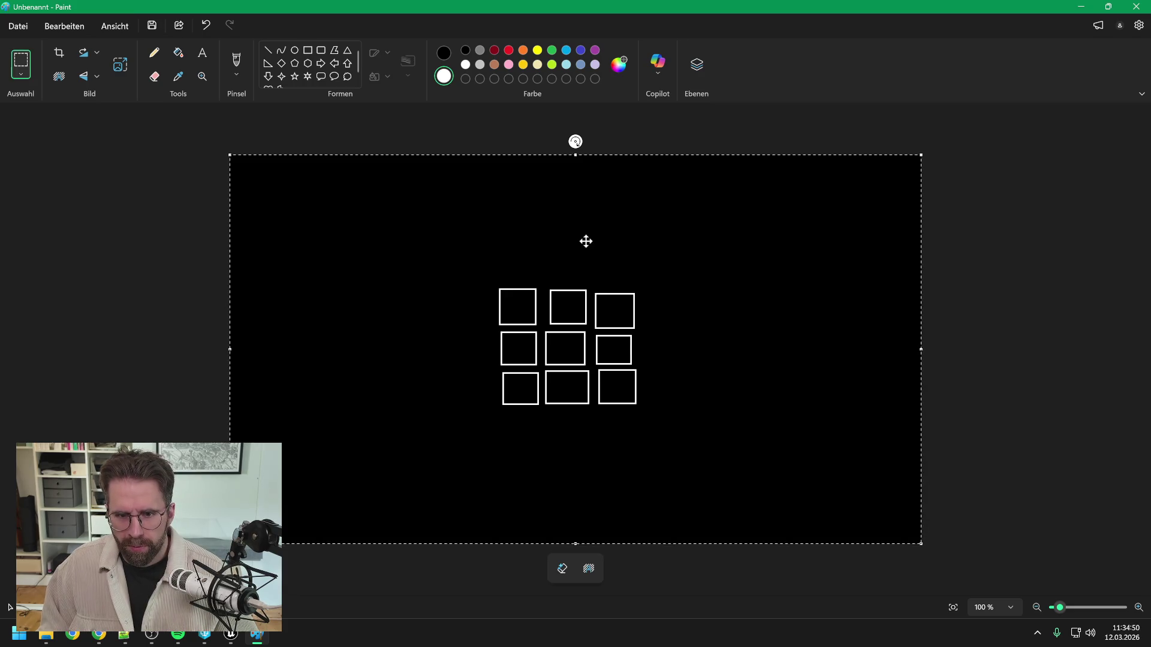
{"action": "left_click", "coordinate": [204, 302]}
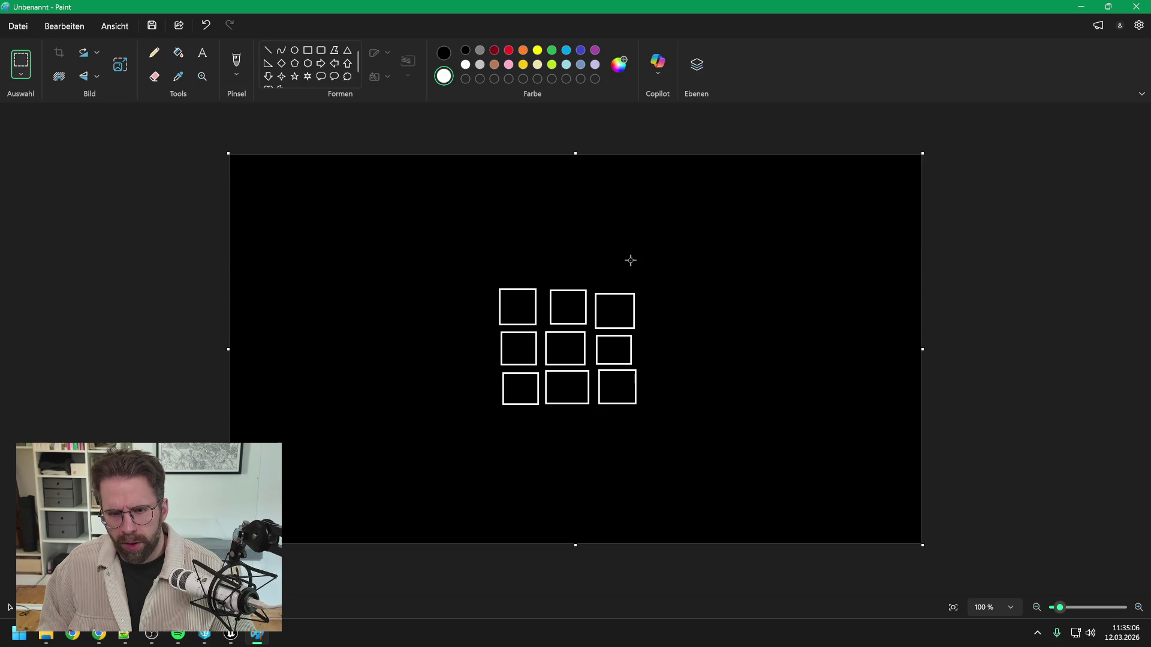
Step: Undo the rectangles and sketch a tilted, diamond-shaped grid of cells with the Pencil
{"action": "key", "text": "ctrl+z"}
{"action": "key", "text": "ctrl+z"}
{"action": "key", "text": "ctrl+z"}
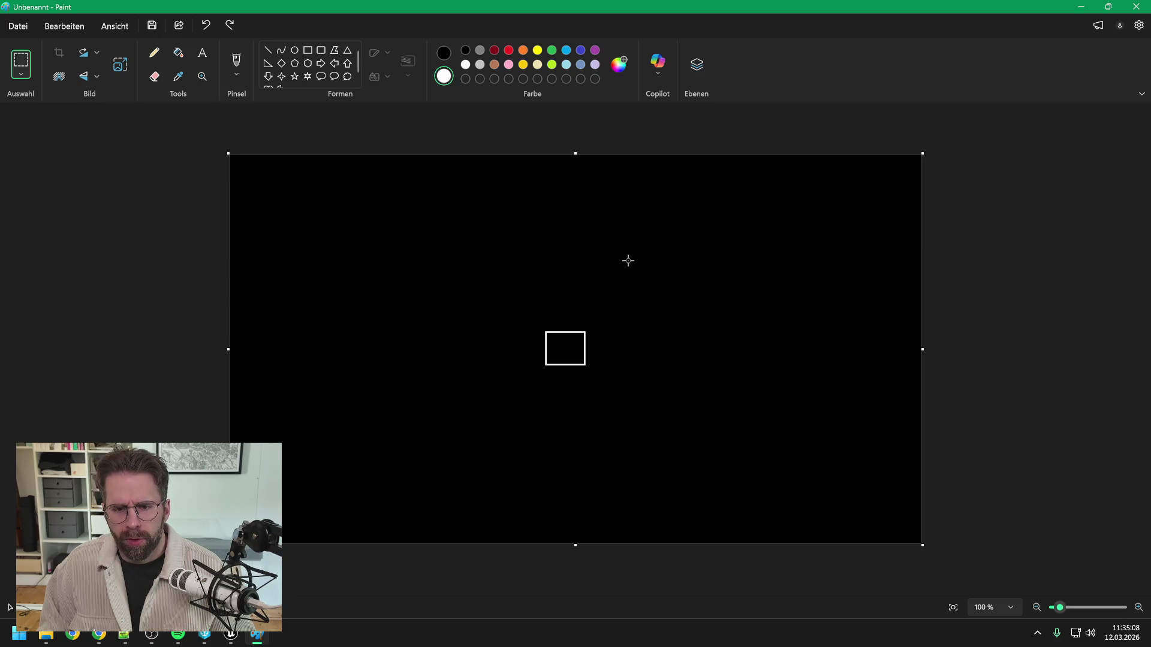
{"action": "key", "text": "ctrl+z"}
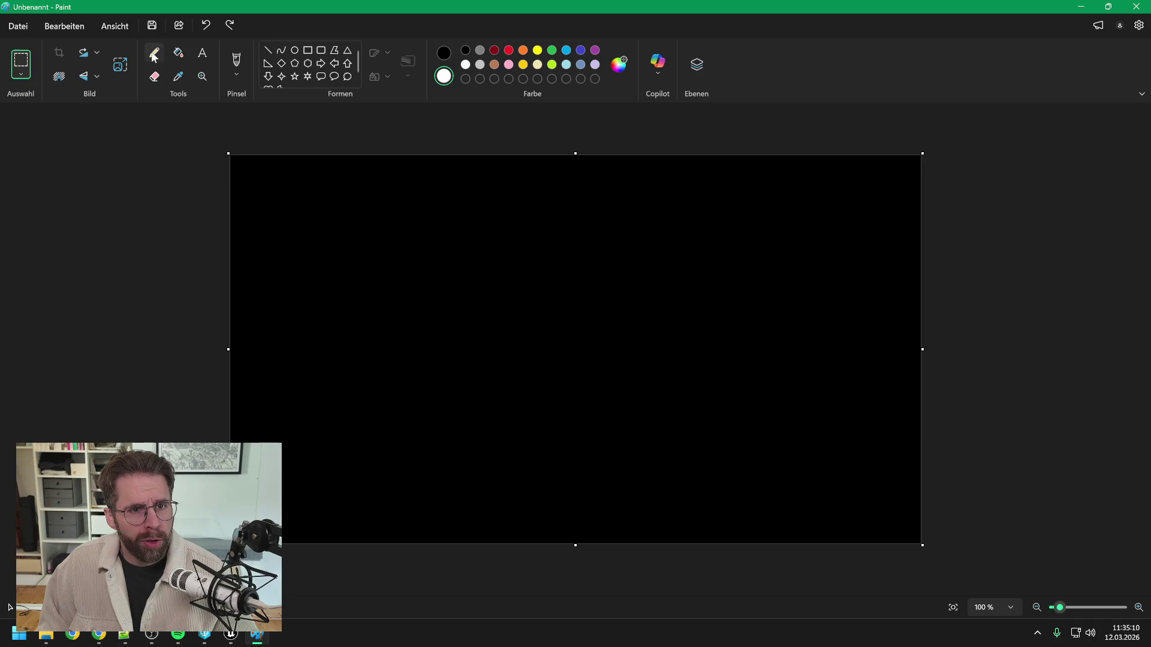
{"action": "left_click", "coordinate": [154, 55]}
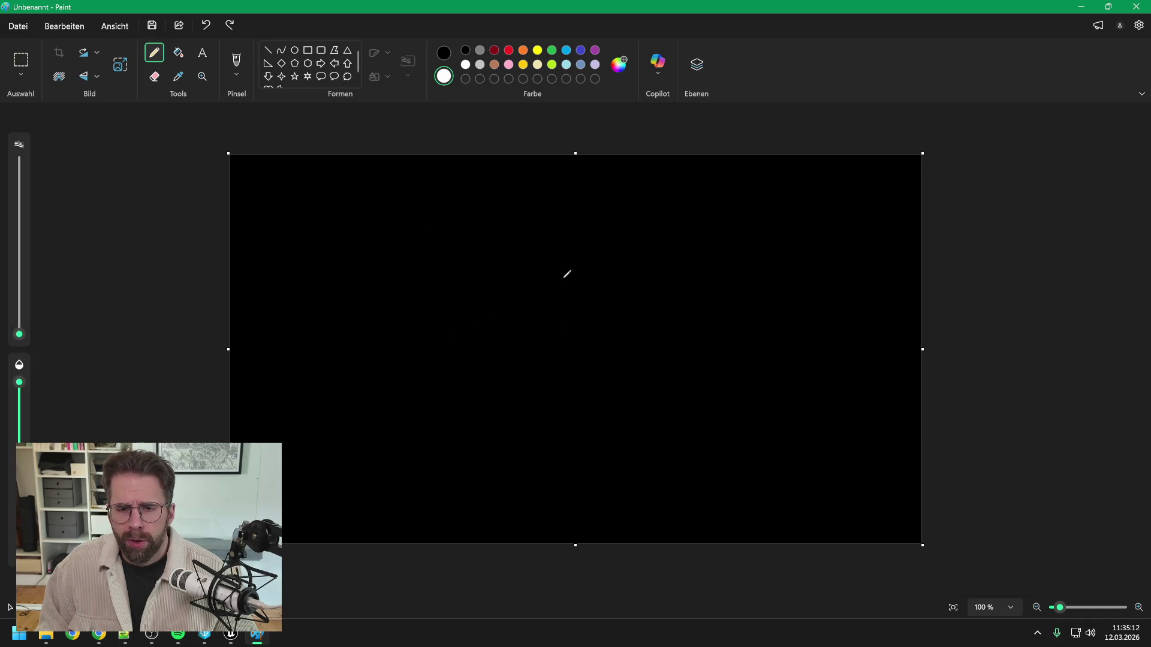
{"action": "mouse_move", "coordinate": [562, 229]}
{"action": "left_mouse_down"}
{"action": "mouse_move", "coordinate": [534, 252]}
{"action": "mouse_move", "coordinate": [563, 230]}
{"action": "mouse_move", "coordinate": [591, 256]}
{"action": "mouse_move", "coordinate": [534, 266]}
{"action": "mouse_move", "coordinate": [531, 296]}
{"action": "mouse_move", "coordinate": [514, 306]}
{"action": "mouse_move", "coordinate": [511, 271]}
{"action": "mouse_move", "coordinate": [549, 289]}
{"action": "mouse_move", "coordinate": [610, 273]}
{"action": "mouse_move", "coordinate": [609, 301]}
{"action": "mouse_move", "coordinate": [571, 282]}
{"action": "mouse_move", "coordinate": [533, 313]}
{"action": "mouse_move", "coordinate": [559, 337]}
{"action": "mouse_move", "coordinate": [570, 310]}
{"action": "mouse_move", "coordinate": [557, 298]}
{"action": "left_mouse_up"}
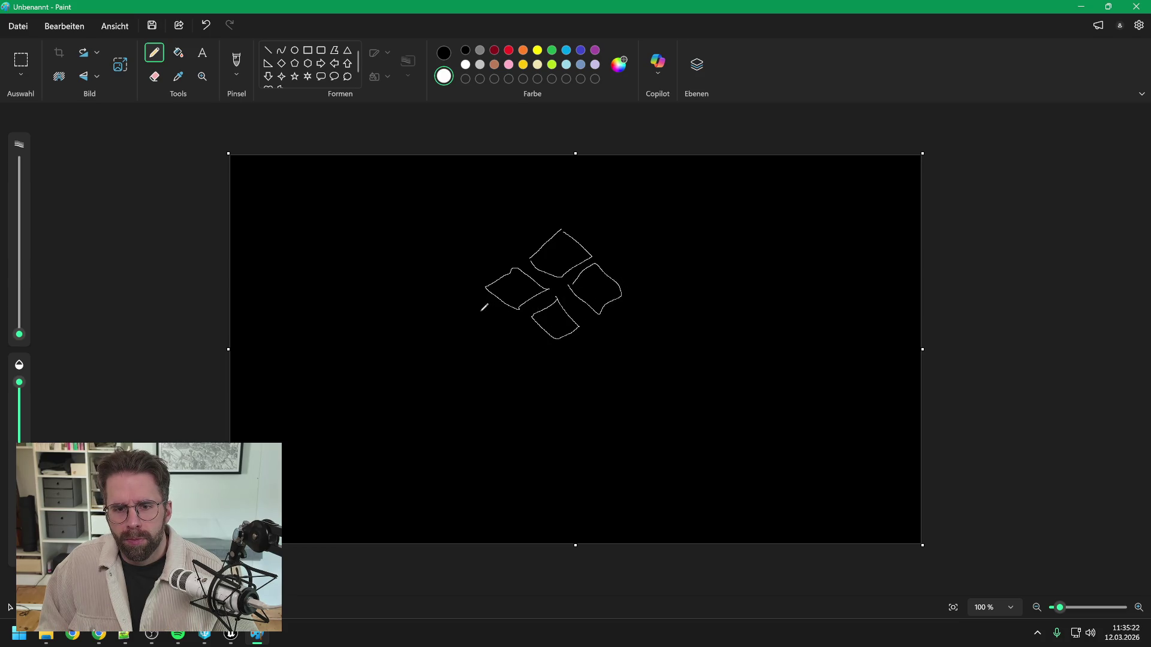
{"action": "mouse_move", "coordinate": [477, 298]}
{"action": "left_mouse_down"}
{"action": "mouse_move", "coordinate": [447, 324]}
{"action": "mouse_move", "coordinate": [476, 339]}
{"action": "mouse_move", "coordinate": [501, 324]}
{"action": "mouse_move", "coordinate": [484, 299]}
{"action": "mouse_move", "coordinate": [487, 348]}
{"action": "mouse_move", "coordinate": [509, 367]}
{"action": "mouse_move", "coordinate": [515, 334]}
{"action": "left_mouse_up"}
{"action": "mouse_move", "coordinate": [599, 324]}
{"action": "left_mouse_down"}
{"action": "mouse_move", "coordinate": [633, 304]}
{"action": "mouse_move", "coordinate": [628, 352]}
{"action": "mouse_move", "coordinate": [605, 336]}
{"action": "mouse_move", "coordinate": [567, 355]}
{"action": "mouse_move", "coordinate": [586, 377]}
{"action": "mouse_move", "coordinate": [589, 343]}
{"action": "mouse_move", "coordinate": [542, 407]}
{"action": "mouse_move", "coordinate": [571, 397]}
{"action": "mouse_move", "coordinate": [541, 364]}
{"action": "left_mouse_up"}
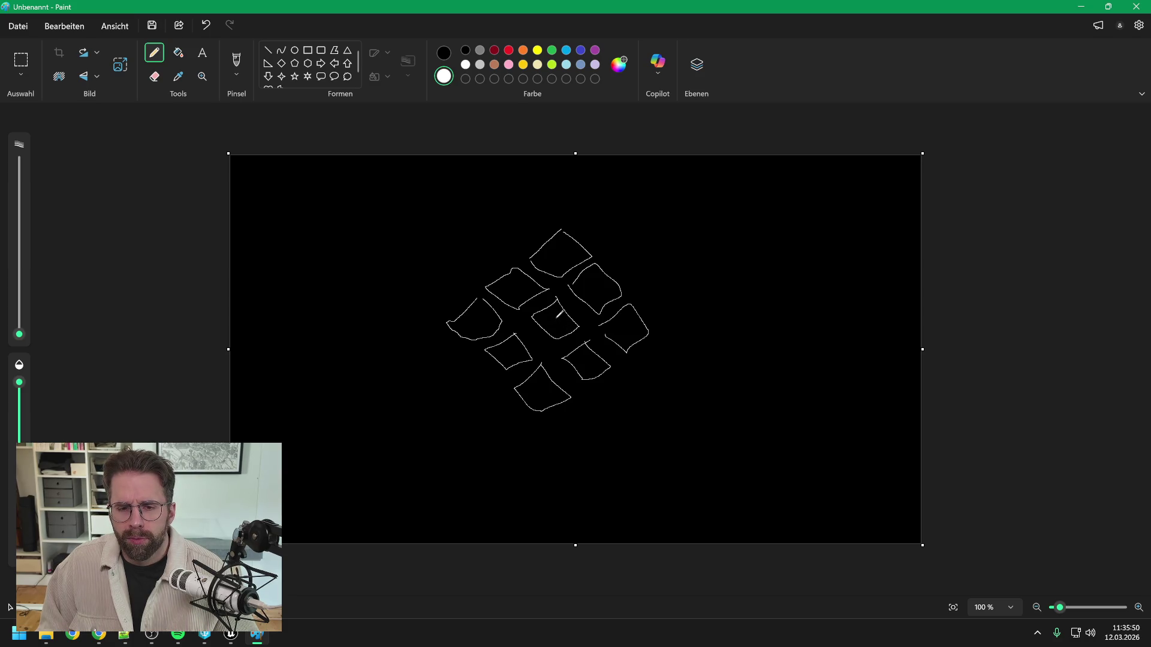
Step: Scribble yellow in the upper-left, centre and lower-right cells, redoing the first attempt
{"action": "left_click", "coordinate": [523, 64]}
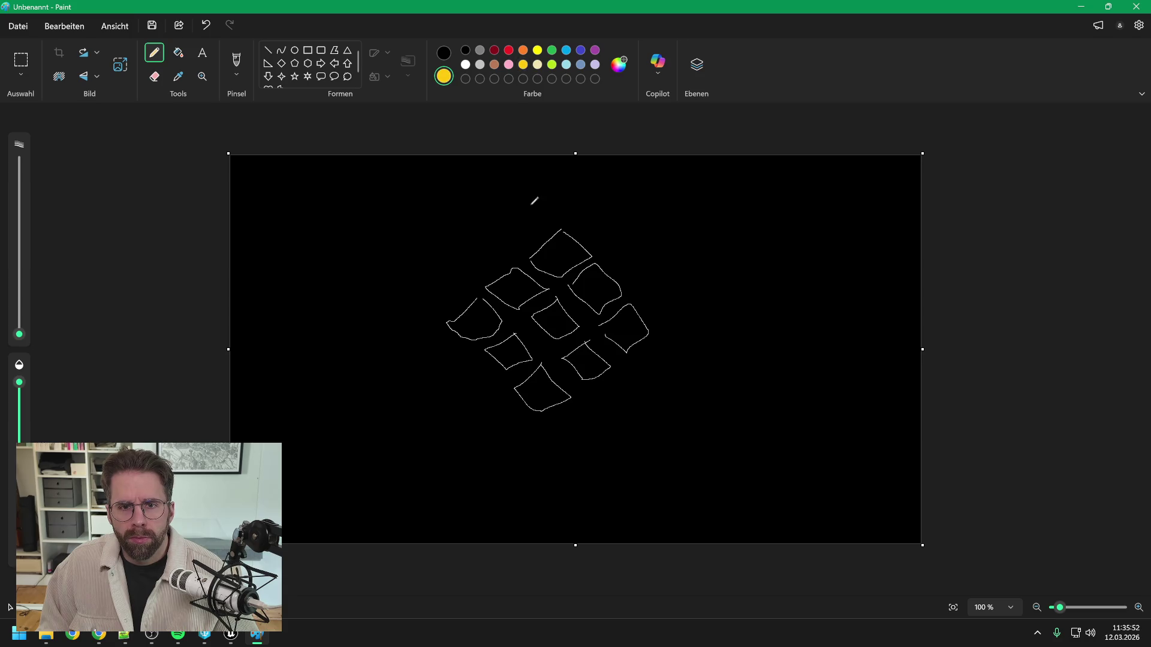
{"action": "left_click_drag", "start_coordinate": [545, 313], "coordinate": [593, 365]}
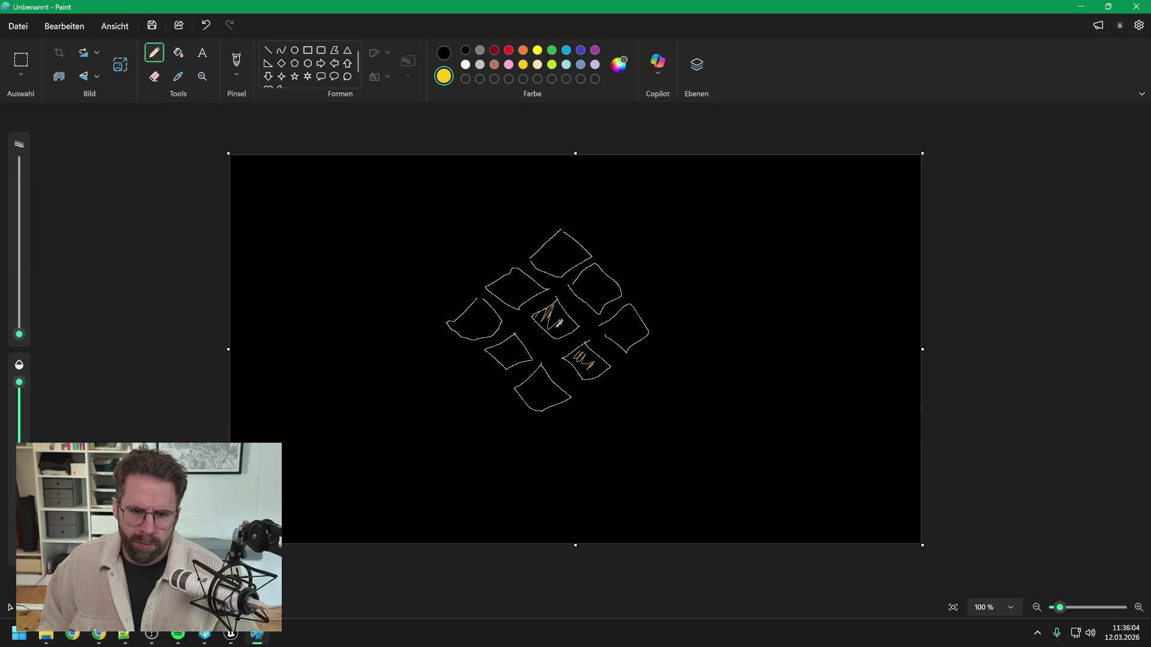
{"action": "left_click_drag", "start_coordinate": [558, 324], "coordinate": [557, 320]}
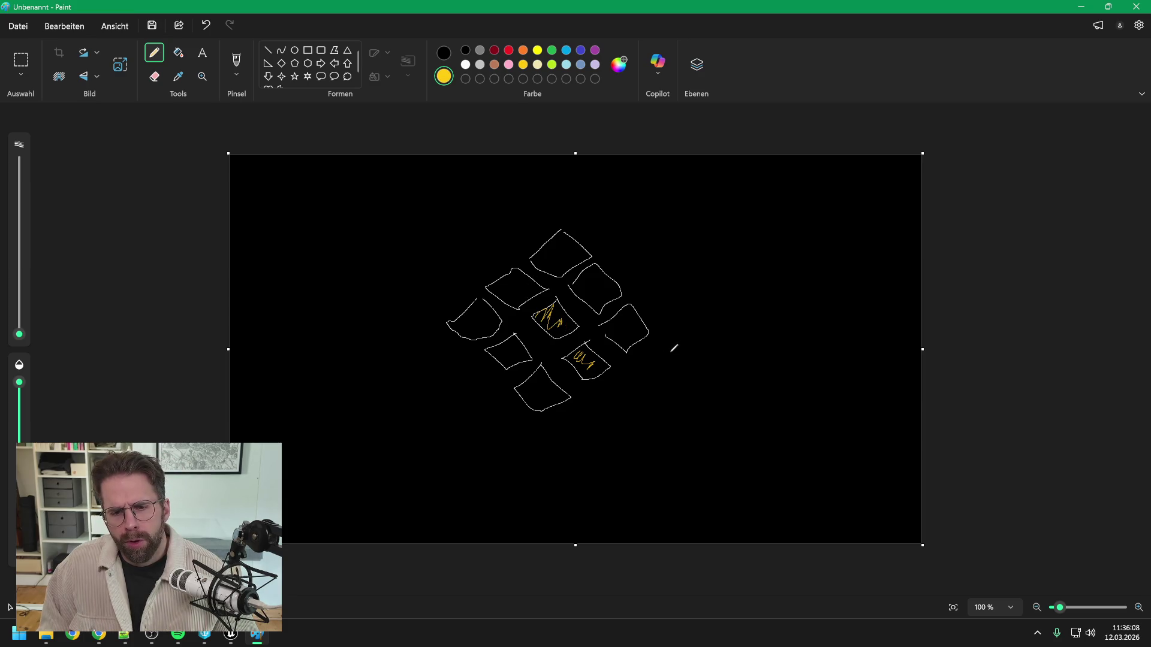
{"action": "key", "text": "ctrl+z"}
{"action": "key", "text": "ctrl+z"}
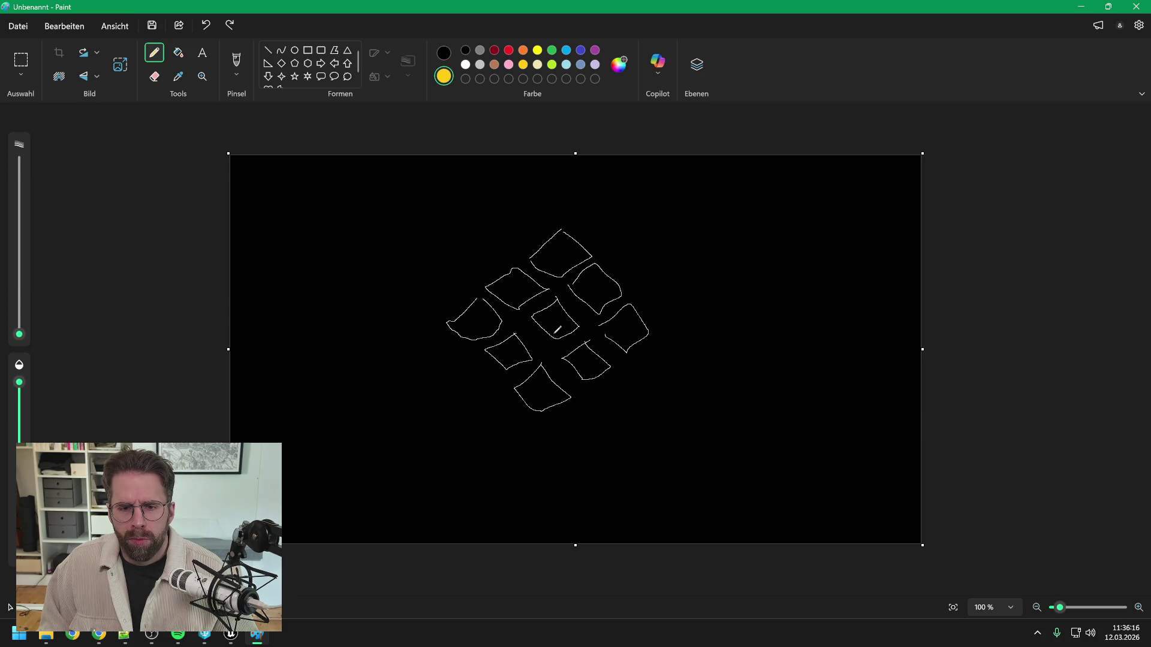
{"action": "left_click_drag", "start_coordinate": [547, 309], "coordinate": [546, 326]}
{"action": "left_click_drag", "start_coordinate": [579, 368], "coordinate": [592, 363]}
{"action": "left_click_drag", "start_coordinate": [503, 294], "coordinate": [519, 282]}
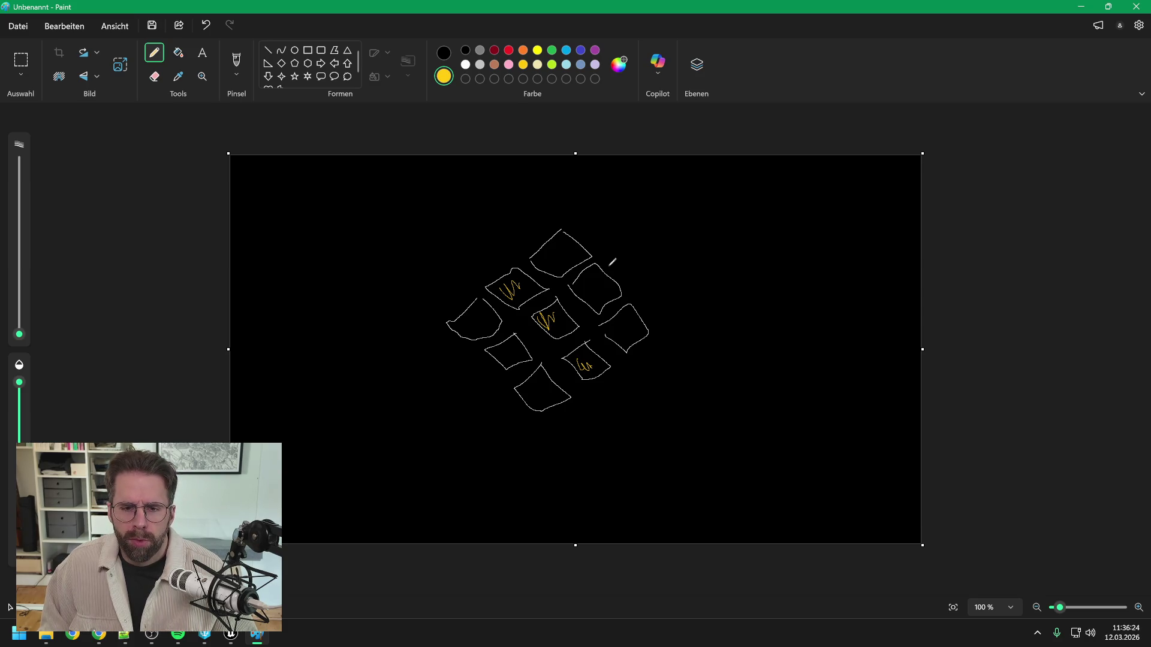
Step: Undo the old yellow marks and scribble yellow into the centre, lower-left, lower-right, bottom and upper-right cells
{"action": "key", "text": "ctrl+z"}
{"action": "key", "text": "ctrl+z"}
{"action": "key", "text": "ctrl+z"}
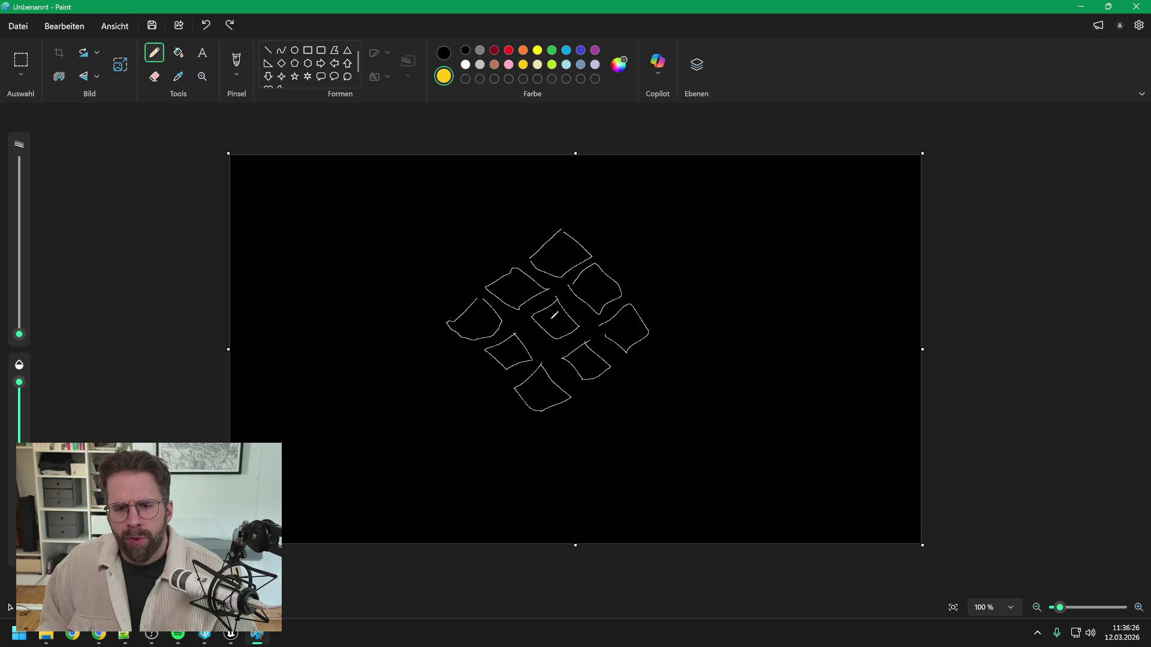
{"action": "mouse_move", "coordinate": [555, 314]}
{"action": "left_mouse_down"}
{"action": "mouse_move", "coordinate": [547, 326]}
{"action": "mouse_move", "coordinate": [569, 316]}
{"action": "left_mouse_up"}
{"action": "left_click_drag", "start_coordinate": [581, 362], "coordinate": [590, 357]}
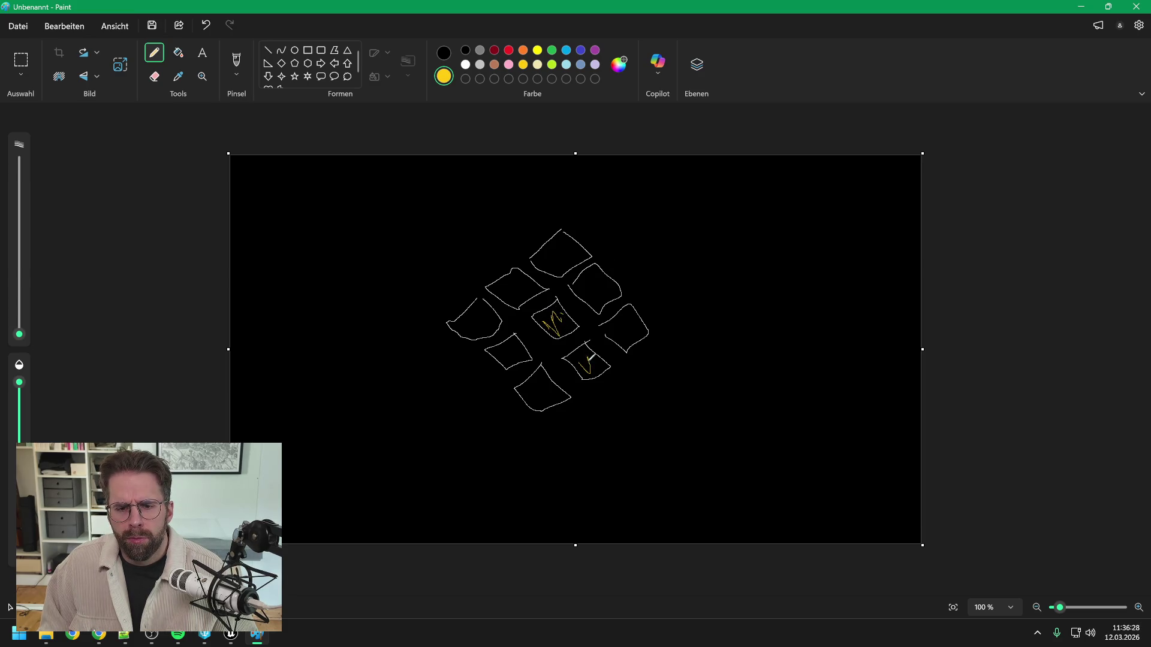
{"action": "left_click_drag", "start_coordinate": [502, 355], "coordinate": [516, 347]}
{"action": "left_click_drag", "start_coordinate": [532, 396], "coordinate": [549, 388]}
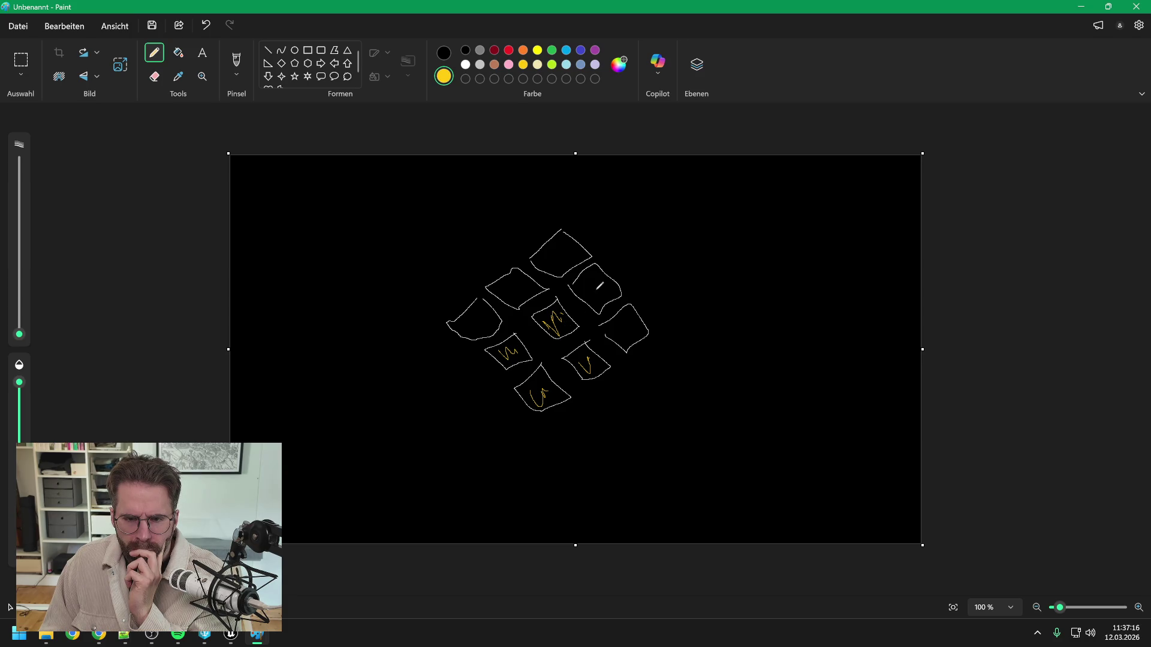
{"action": "mouse_move", "coordinate": [590, 287]}
{"action": "left_mouse_down"}
{"action": "mouse_move", "coordinate": [594, 302]}
{"action": "mouse_move", "coordinate": [598, 285]}
{"action": "left_mouse_up"}
{"action": "mouse_move", "coordinate": [233, 639]}
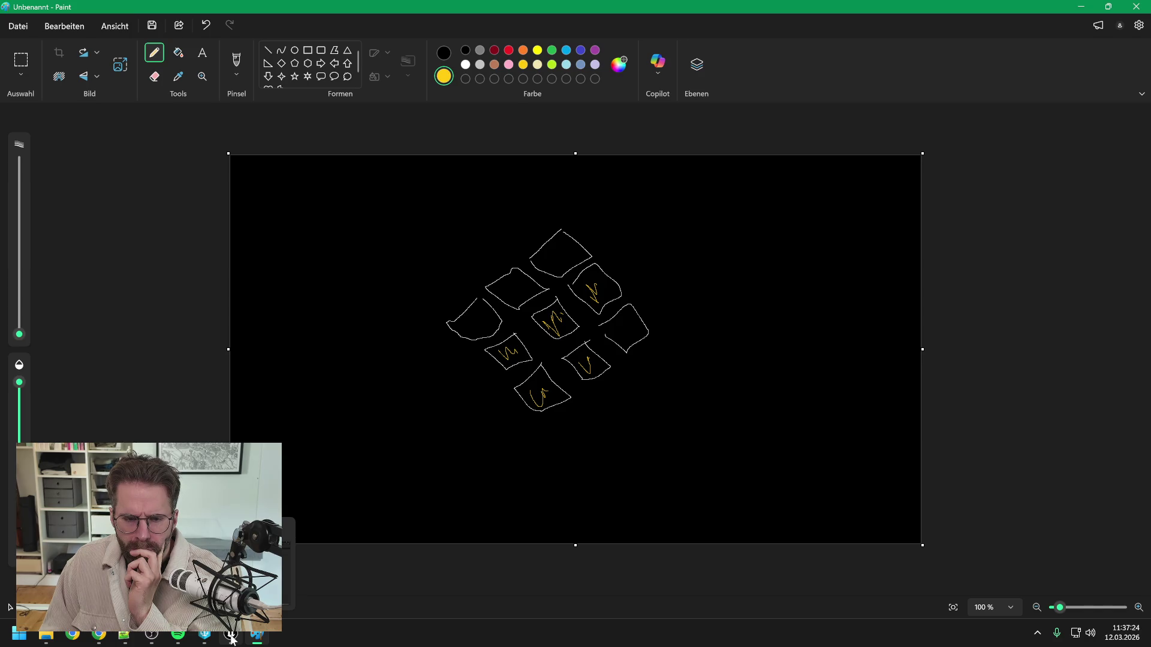
{"action": "left_click", "coordinate": [233, 639]}
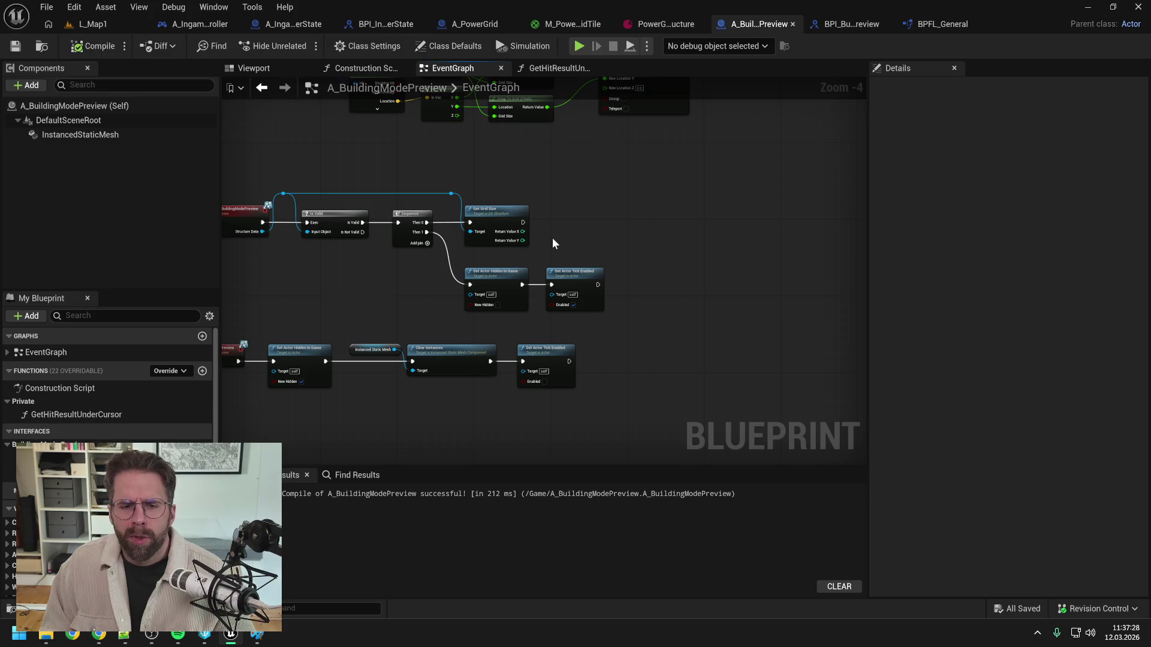
{"action": "key", "text": "alt+Tab"}
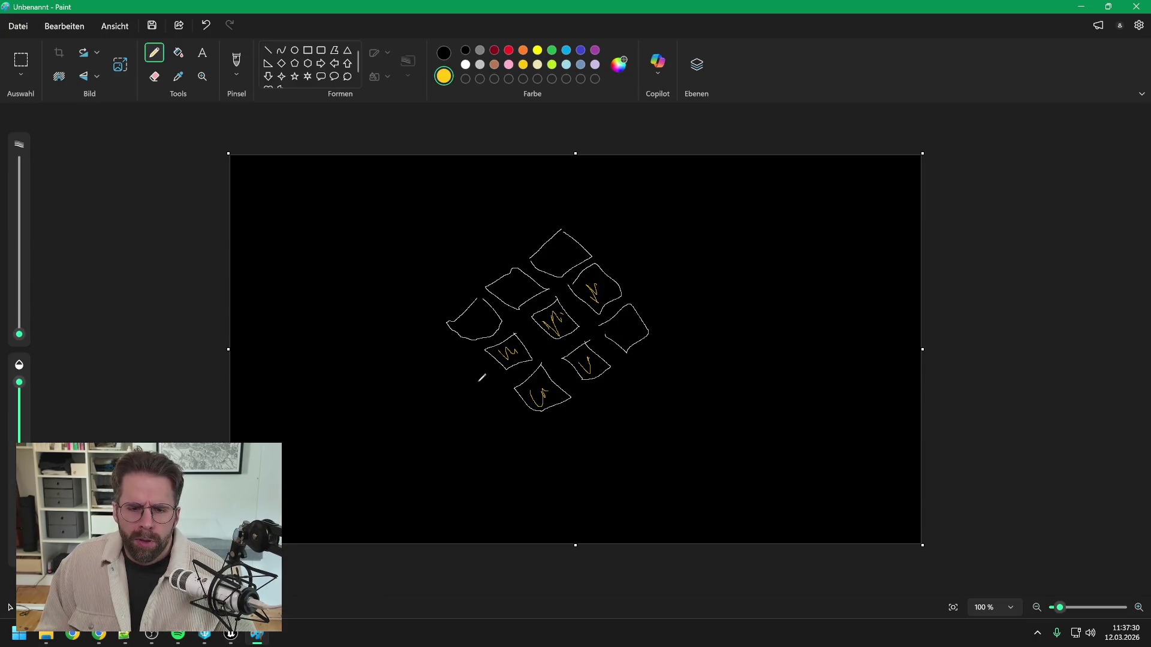
Step: In white, draw two axis arrows, label the downward one Y, and sketch new cells at the grid's lower left
{"action": "left_click", "coordinate": [465, 64]}
{"action": "mouse_move", "coordinate": [318, 330]}
{"action": "left_mouse_down"}
{"action": "mouse_move", "coordinate": [557, 156]}
{"action": "mouse_move", "coordinate": [549, 188]}
{"action": "left_mouse_up"}
{"action": "mouse_move", "coordinate": [371, 205]}
{"action": "left_mouse_down"}
{"action": "mouse_move", "coordinate": [415, 210]}
{"action": "mouse_move", "coordinate": [392, 233]}
{"action": "left_mouse_up"}
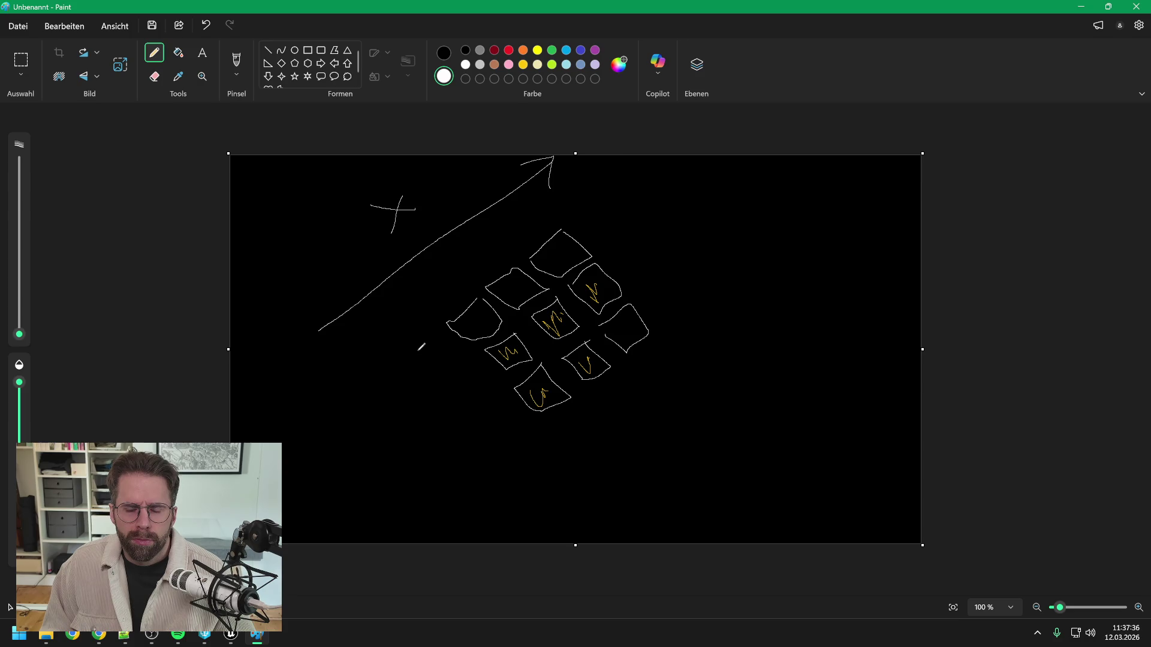
{"action": "mouse_move", "coordinate": [330, 350]}
{"action": "left_mouse_down"}
{"action": "mouse_move", "coordinate": [441, 473]}
{"action": "mouse_move", "coordinate": [445, 502]}
{"action": "left_mouse_up"}
{"action": "left_click_drag", "start_coordinate": [445, 502], "coordinate": [419, 482]}
{"action": "left_click_drag", "start_coordinate": [402, 386], "coordinate": [424, 400]}
{"action": "left_click_drag", "start_coordinate": [416, 379], "coordinate": [432, 431]}
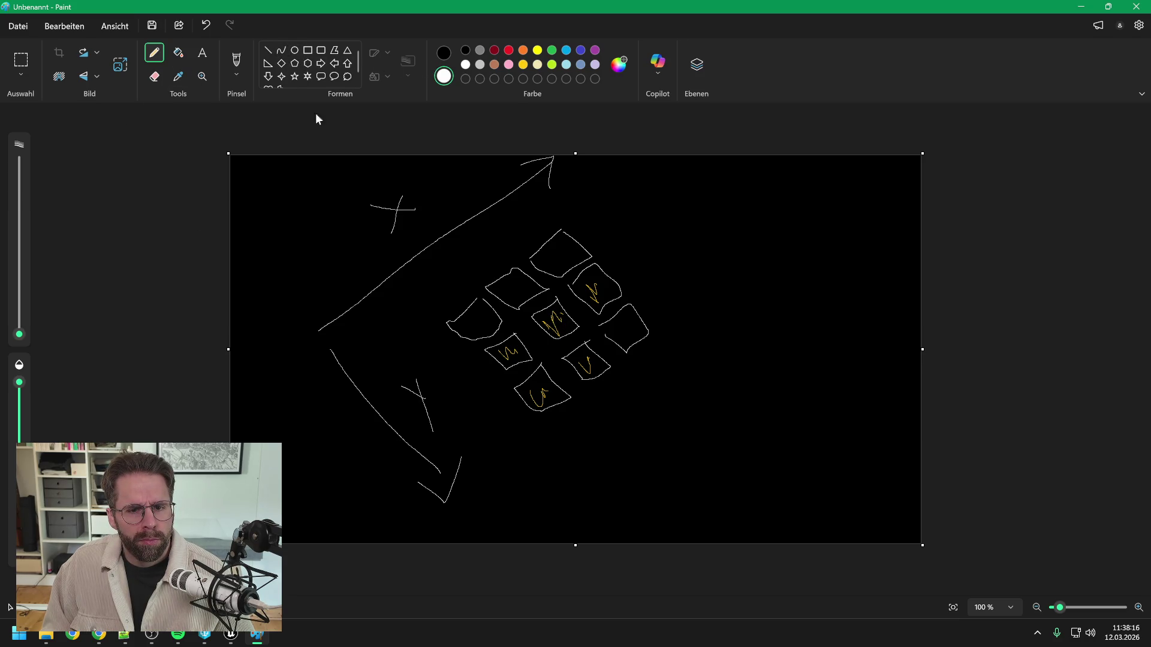
{"action": "mouse_move", "coordinate": [440, 333]}
{"action": "left_mouse_down"}
{"action": "mouse_move", "coordinate": [457, 357]}
{"action": "mouse_move", "coordinate": [423, 375]}
{"action": "mouse_move", "coordinate": [448, 362]}
{"action": "mouse_move", "coordinate": [436, 388]}
{"action": "mouse_move", "coordinate": [485, 388]}
{"action": "mouse_move", "coordinate": [474, 372]}
{"action": "mouse_move", "coordinate": [484, 426]}
{"action": "mouse_move", "coordinate": [512, 411]}
{"action": "mouse_move", "coordinate": [499, 403]}
{"action": "left_mouse_up"}
{"action": "mouse_move", "coordinate": [526, 443]}
{"action": "left_mouse_down"}
{"action": "mouse_move", "coordinate": [503, 458]}
{"action": "mouse_move", "coordinate": [551, 467]}
{"action": "mouse_move", "coordinate": [527, 443]}
{"action": "mouse_move", "coordinate": [570, 451]}
{"action": "mouse_move", "coordinate": [590, 413]}
{"action": "mouse_move", "coordinate": [563, 456]}
{"action": "left_mouse_up"}
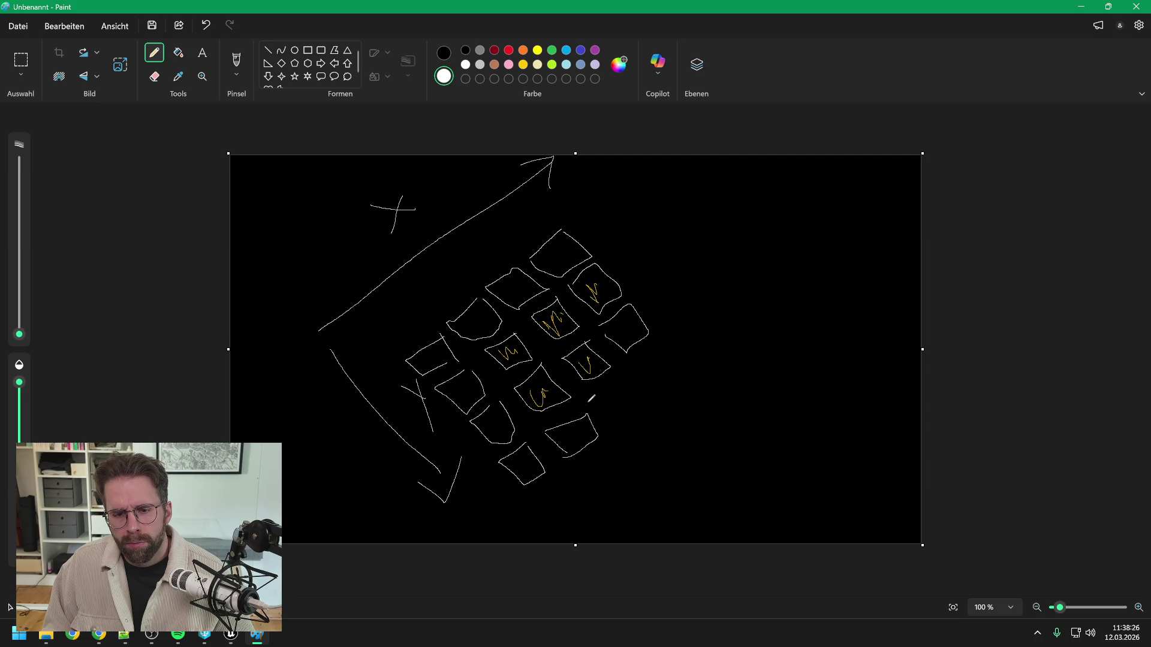
Step: Add two more white cells extending the grid's lower-right edge
{"action": "mouse_move", "coordinate": [591, 398]}
{"action": "left_mouse_down"}
{"action": "mouse_move", "coordinate": [612, 421]}
{"action": "mouse_move", "coordinate": [627, 385]}
{"action": "mouse_move", "coordinate": [612, 420]}
{"action": "left_mouse_up"}
{"action": "mouse_move", "coordinate": [652, 388]}
{"action": "left_mouse_down"}
{"action": "mouse_move", "coordinate": [639, 373]}
{"action": "mouse_move", "coordinate": [685, 375]}
{"action": "mouse_move", "coordinate": [661, 390]}
{"action": "left_mouse_up"}
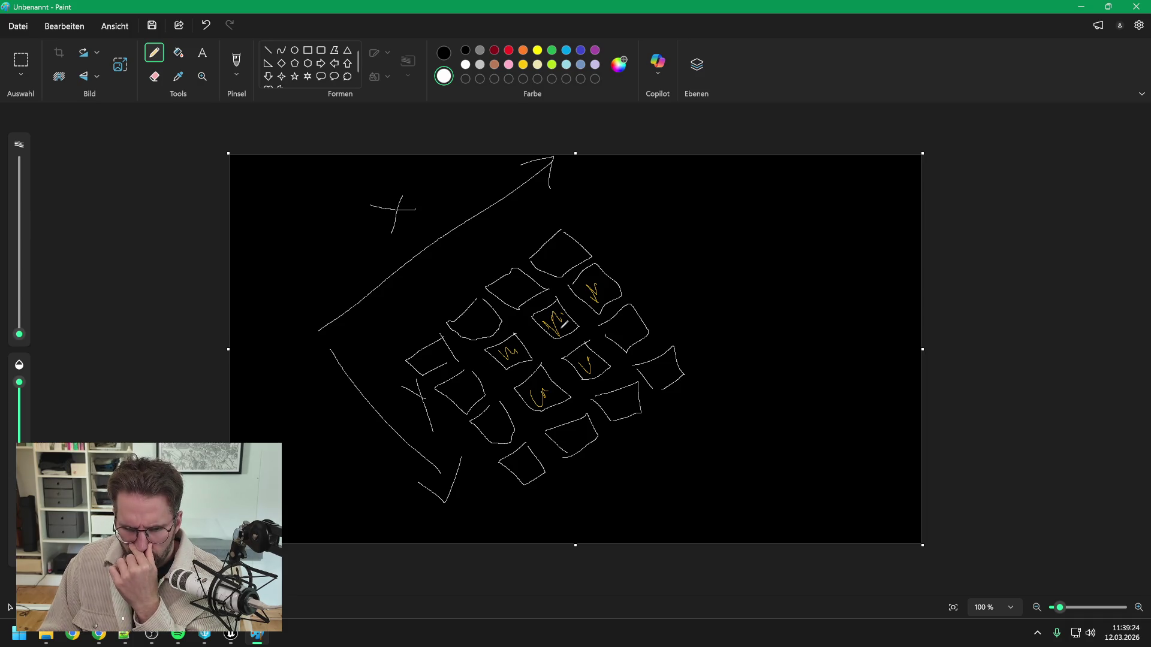
Step: Pan the Event Graph to the grid size nodes, then bring the Paint grid sketch forward
{"action": "left_click", "coordinate": [233, 639]}
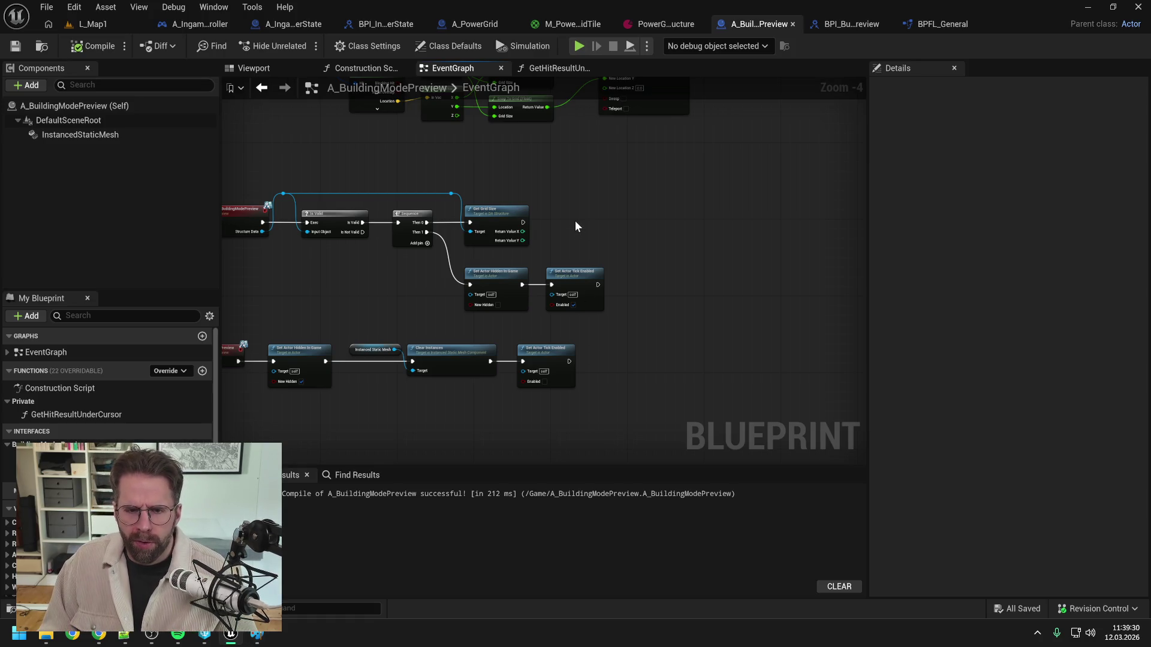
{"action": "scroll", "coordinate": [574, 222], "scroll_direction": "up", "scroll_amount": 1}
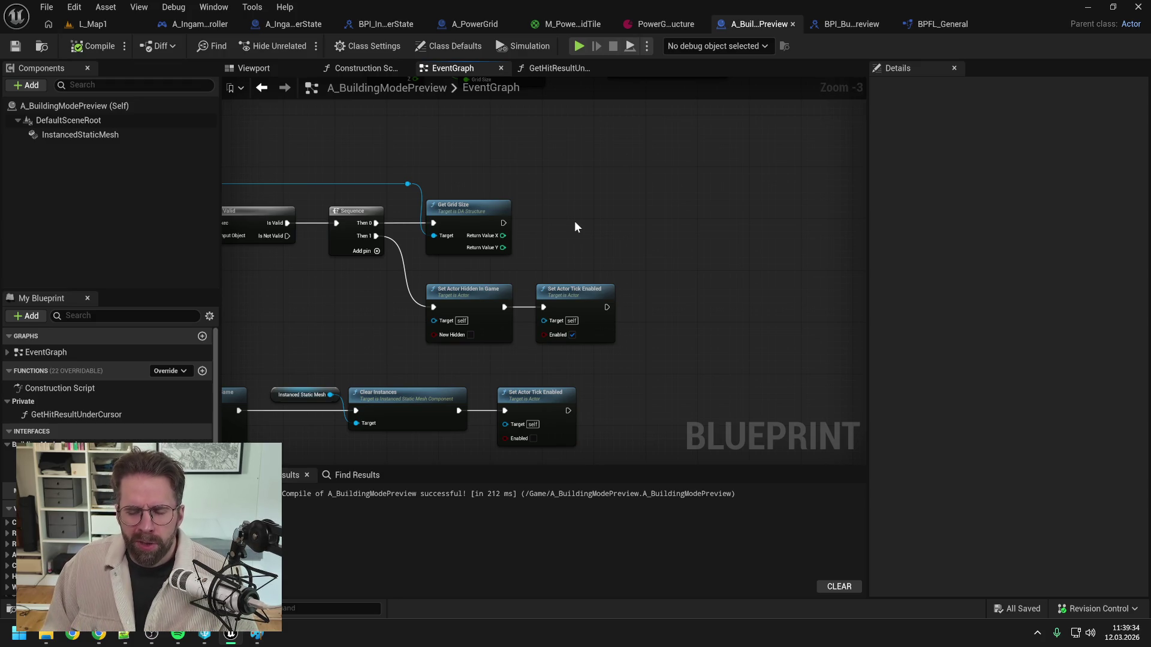
{"action": "left_click_drag", "start_coordinate": [575, 223], "coordinate": [567, 257]}
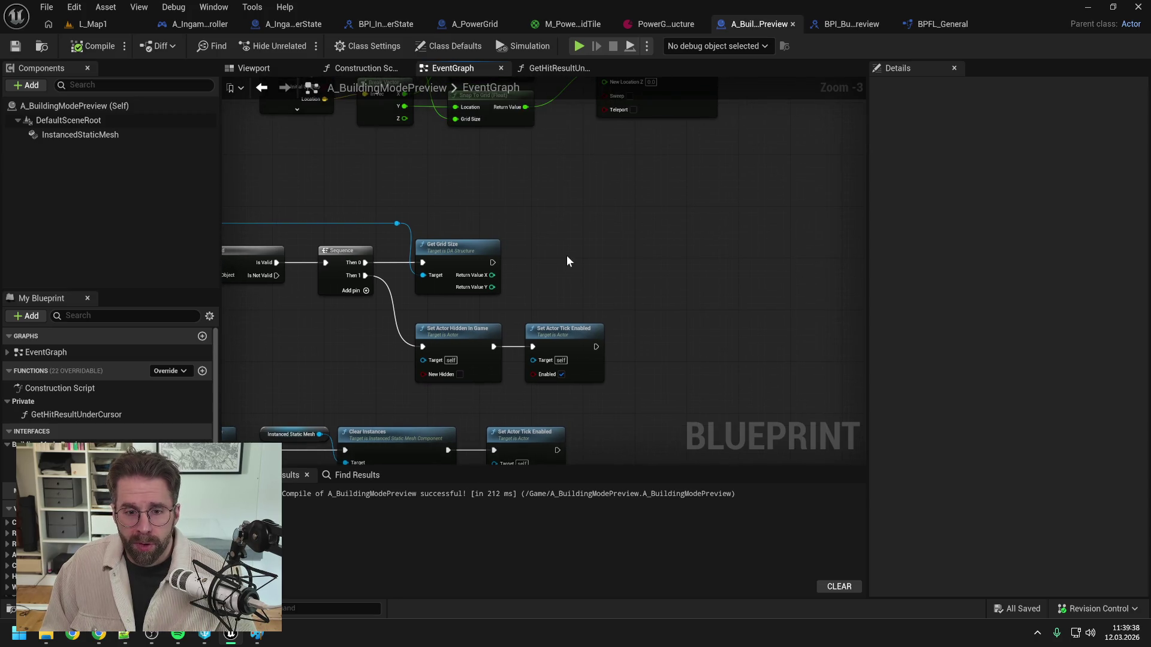
{"action": "left_click", "coordinate": [258, 634]}
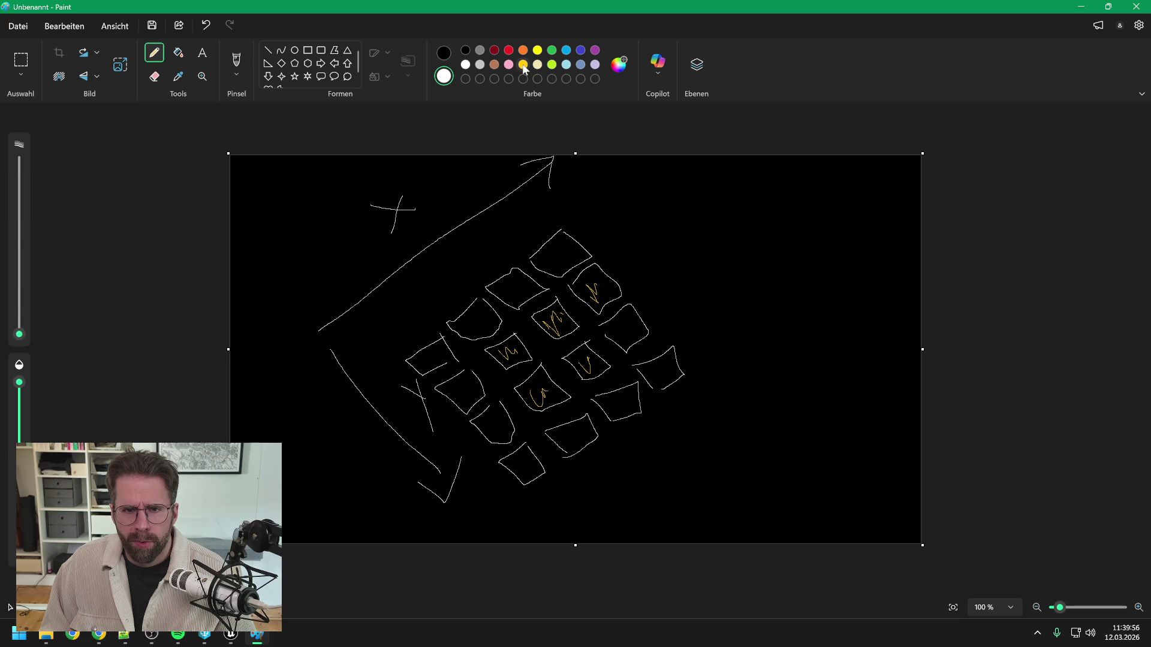
Step: Switch Paint's drawing colour to yellow
{"action": "left_click", "coordinate": [522, 66]}
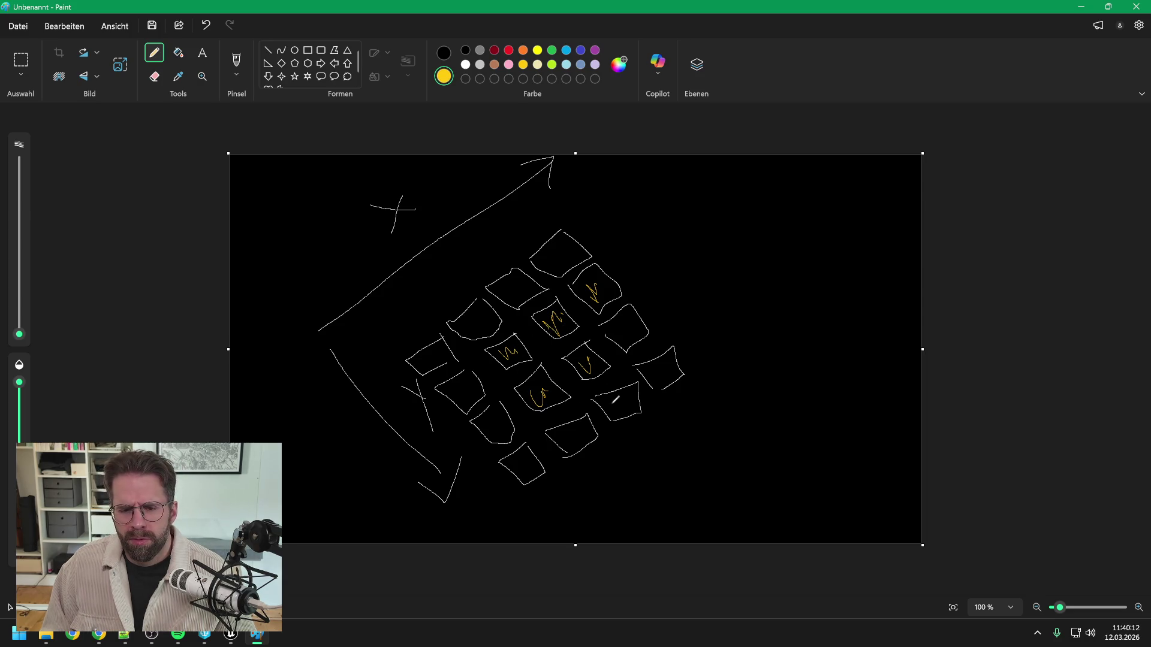
Step: Draw a yellow cross through the lower-right cells, undo it, and redraw it
{"action": "mouse_move", "coordinate": [612, 403]}
{"action": "left_mouse_down"}
{"action": "mouse_move", "coordinate": [623, 417]}
{"action": "mouse_move", "coordinate": [563, 447]}
{"action": "left_mouse_up"}
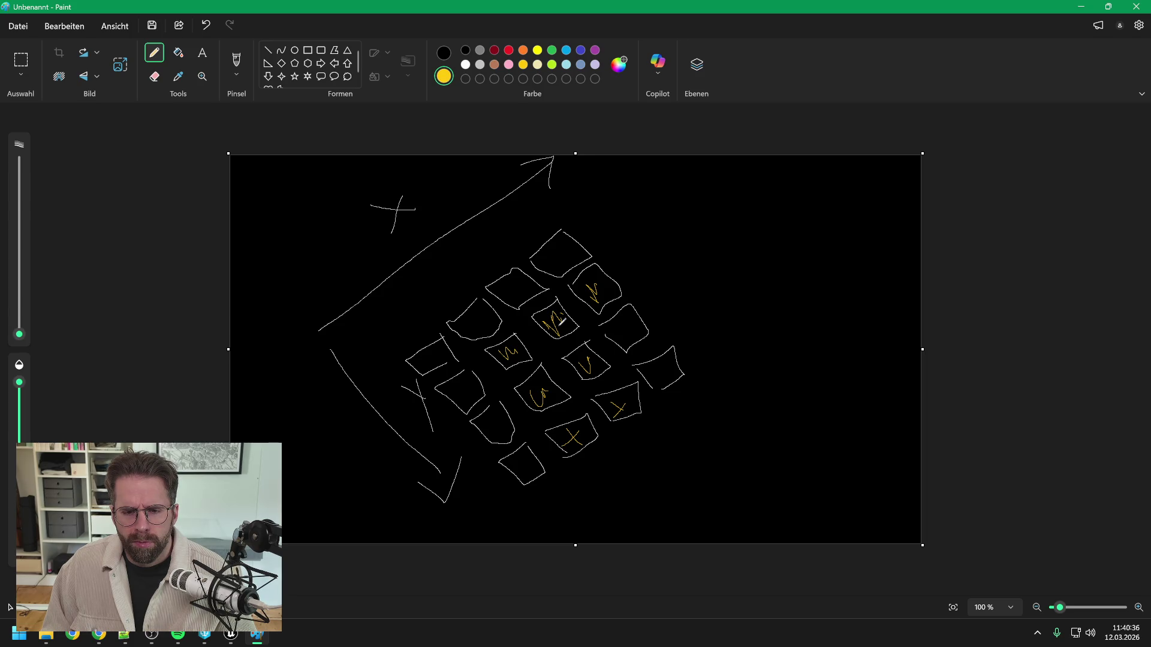
{"action": "key", "text": "ctrl+z"}
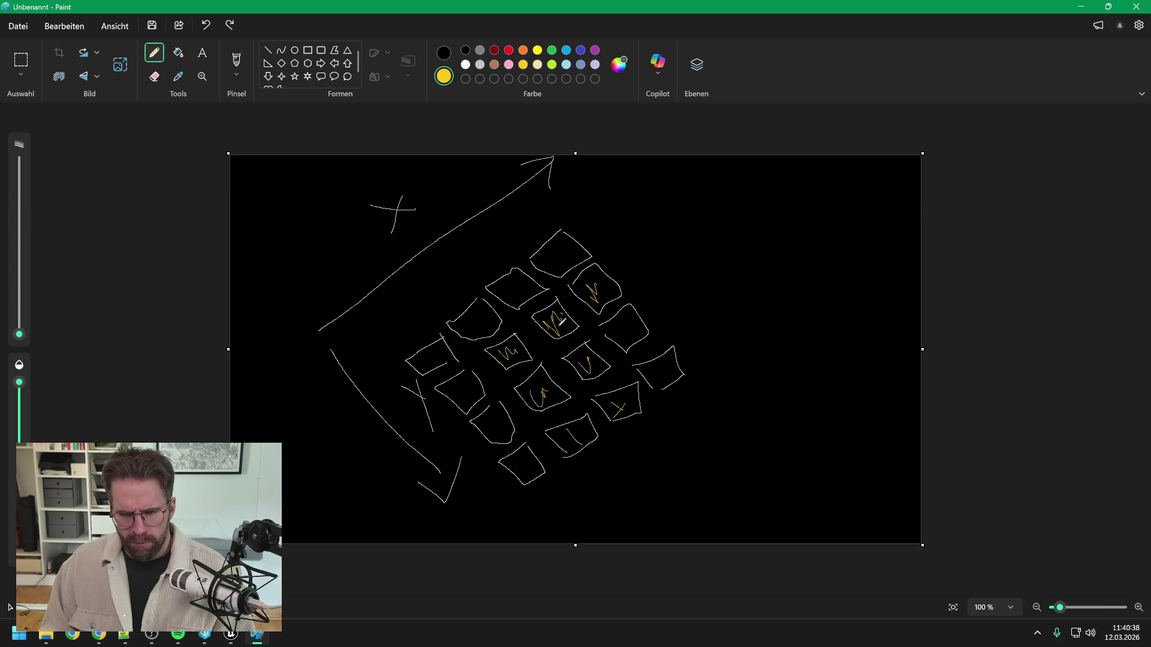
{"action": "key", "text": "ctrl+z"}
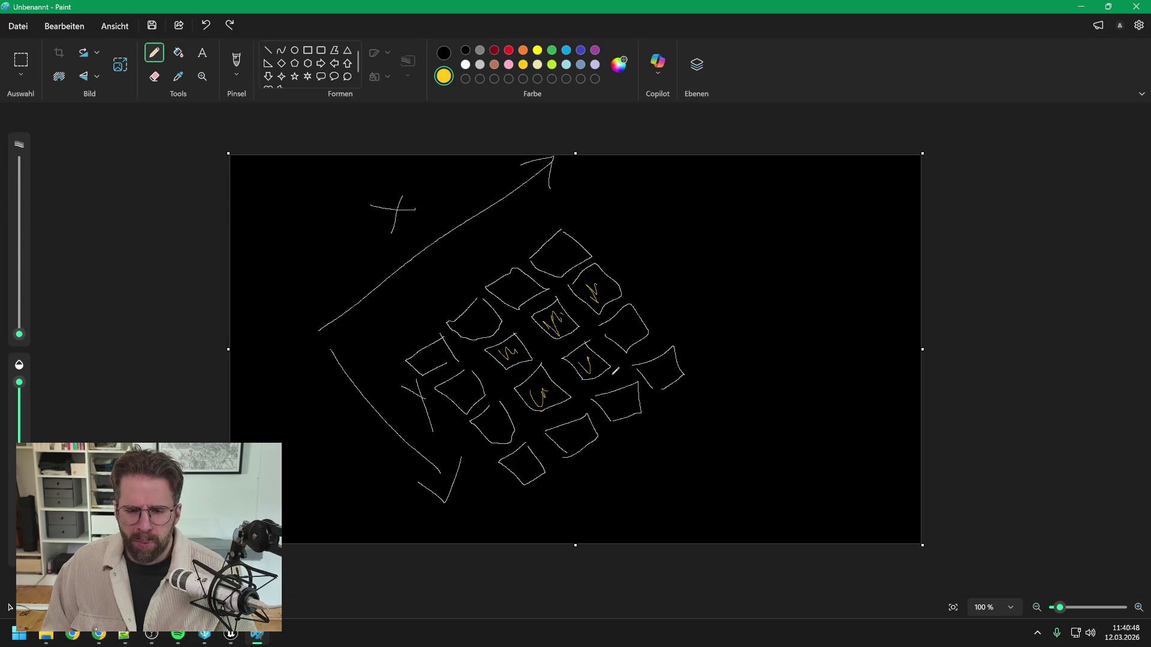
{"action": "mouse_move", "coordinate": [612, 404]}
{"action": "left_mouse_down"}
{"action": "mouse_move", "coordinate": [620, 414]}
{"action": "mouse_move", "coordinate": [563, 450]}
{"action": "left_mouse_up"}
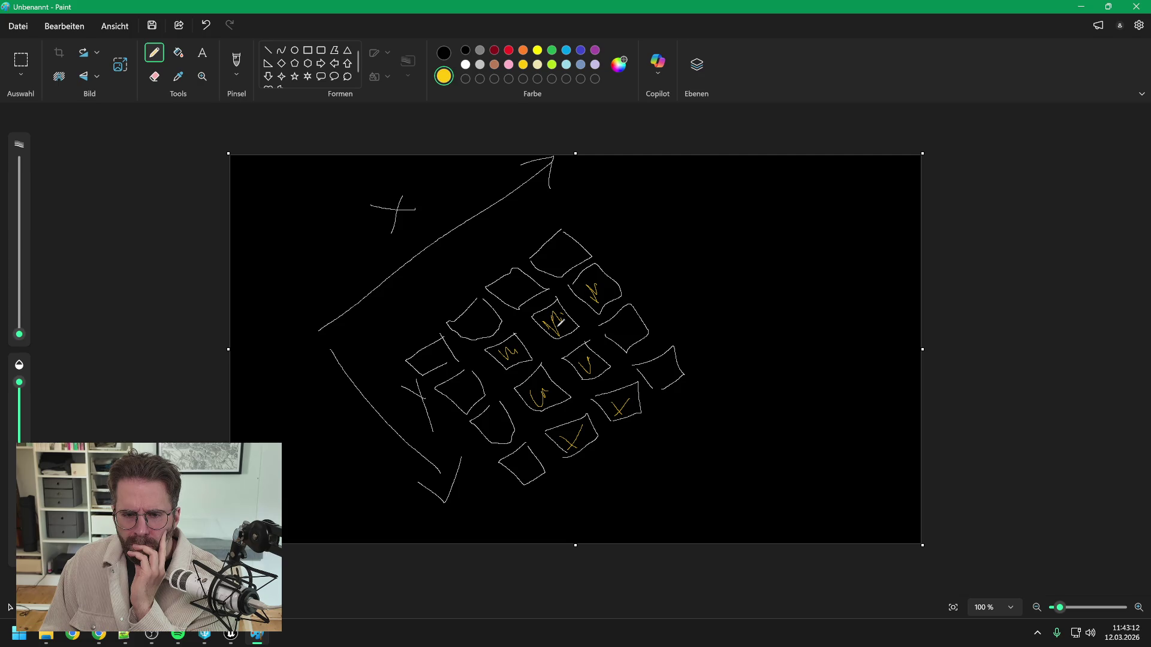
Step: Back in Unreal, add a % (Integer) node on Return Value X with divisor 2
{"action": "left_click", "coordinate": [1081, 7]}
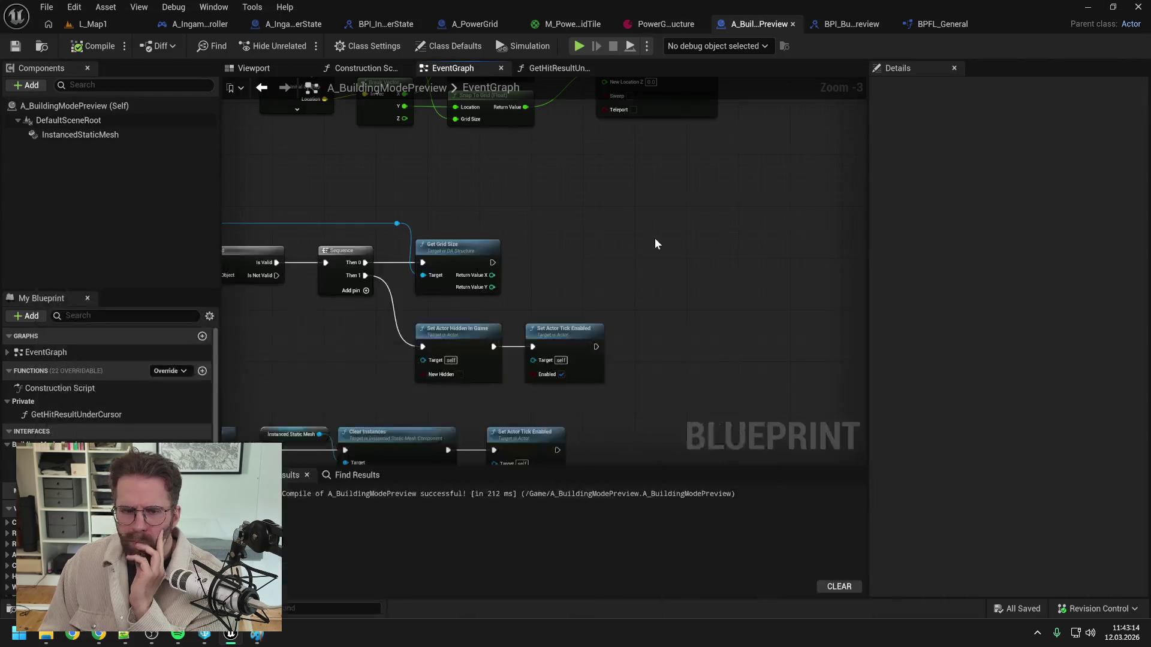
{"action": "left_click_drag", "start_coordinate": [570, 268], "coordinate": [614, 274]}
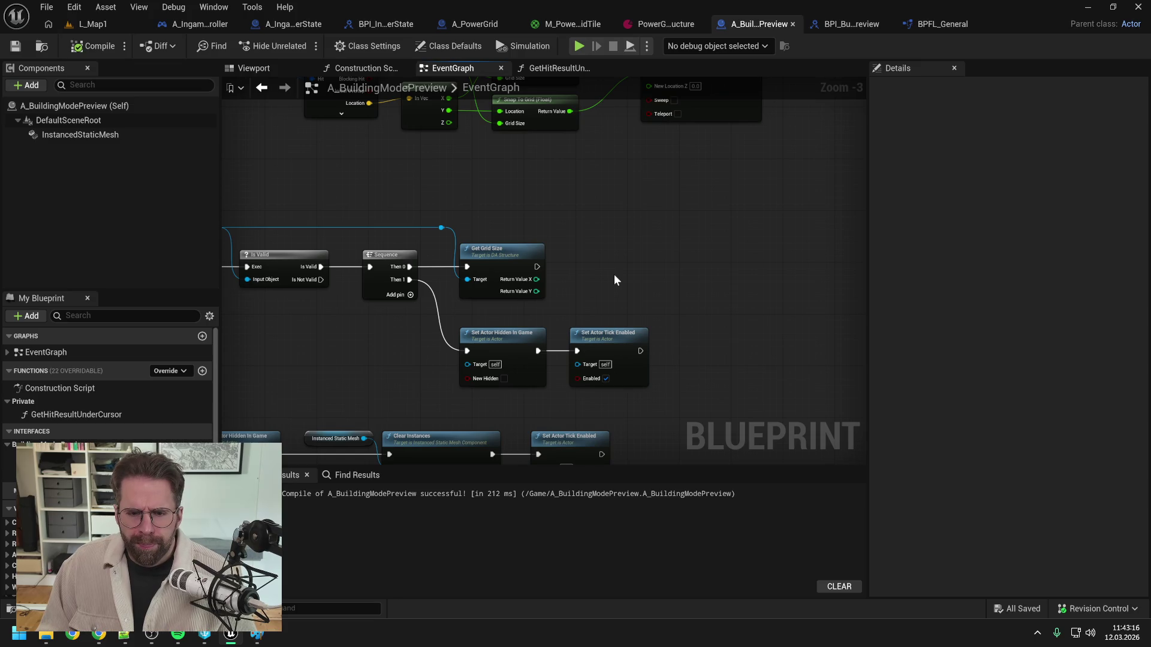
{"action": "left_click_drag", "start_coordinate": [536, 279], "coordinate": [579, 276]}
{"action": "type", "text": "w"}
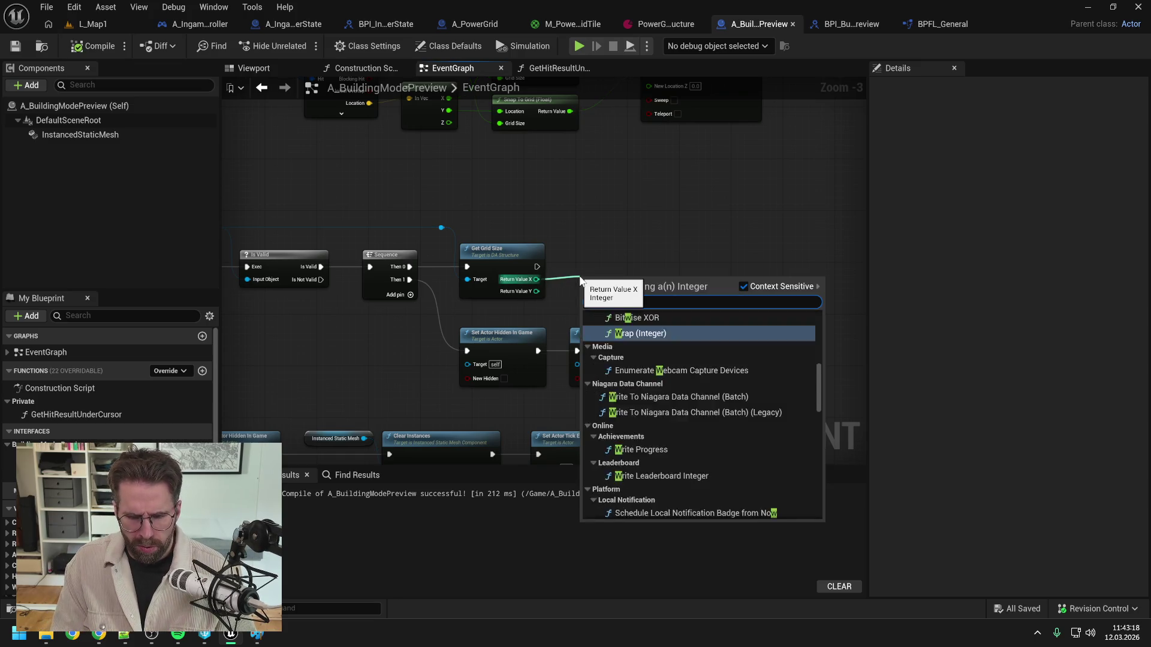
{"action": "key", "text": "BackSpace"}
{"action": "type", "text": "r"}
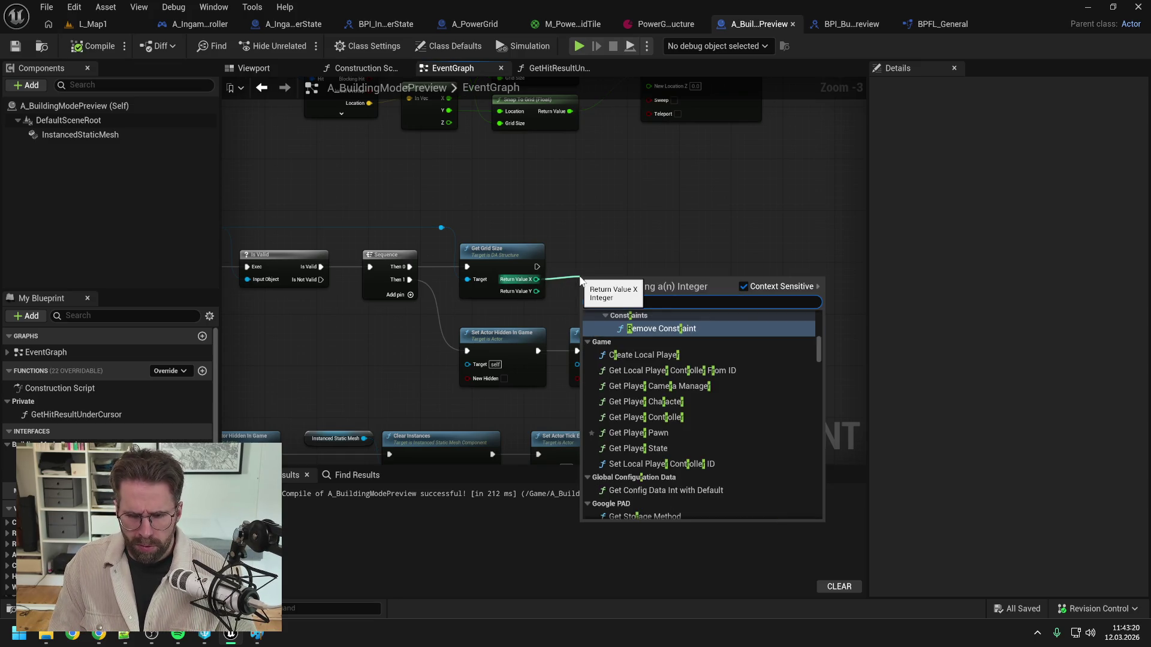
{"action": "type", "text": "emain"}
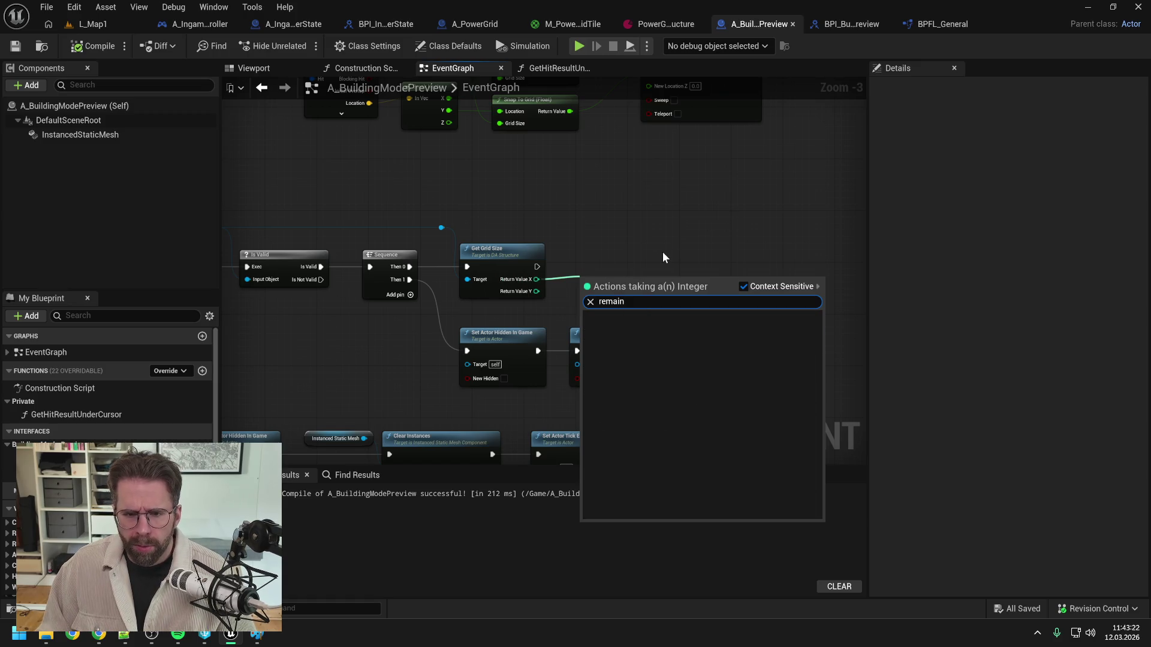
{"action": "key", "text": "Escape"}
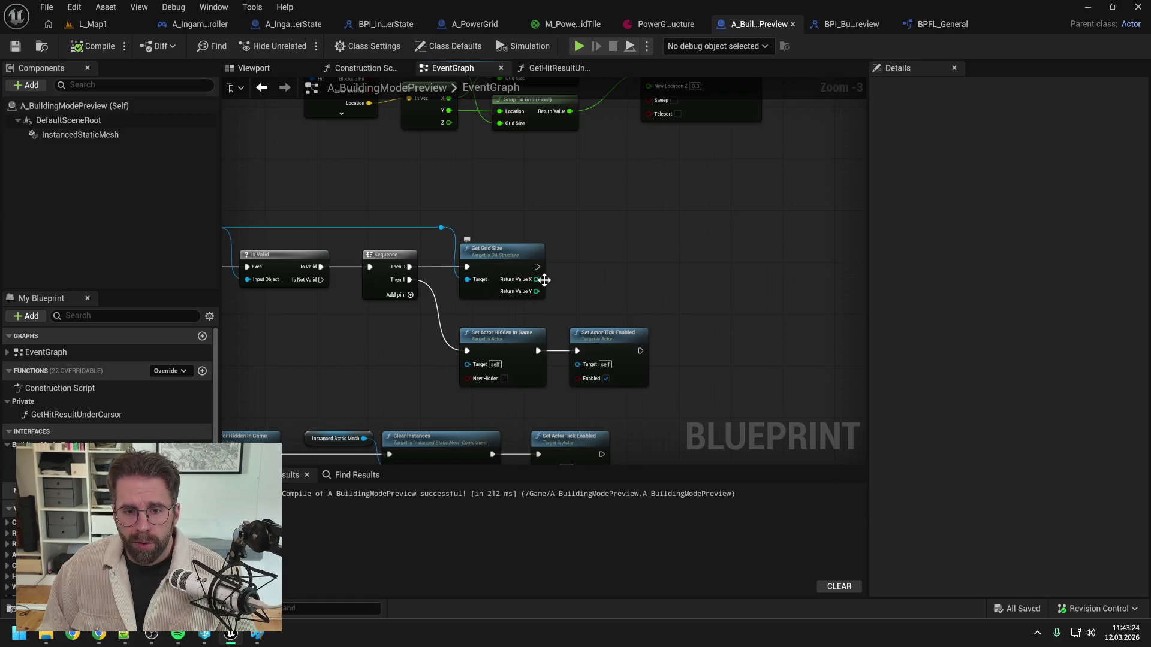
{"action": "left_click_drag", "start_coordinate": [538, 280], "coordinate": [563, 280]}
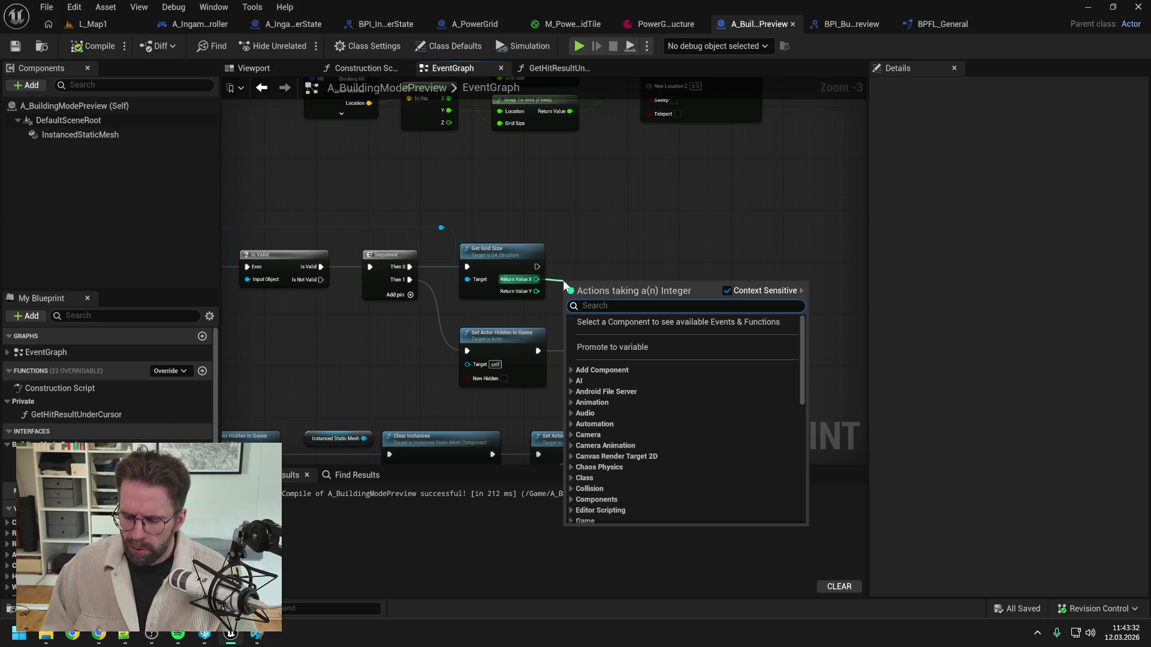
{"action": "type", "text": "/"}
{"action": "key", "text": "BackSpace"}
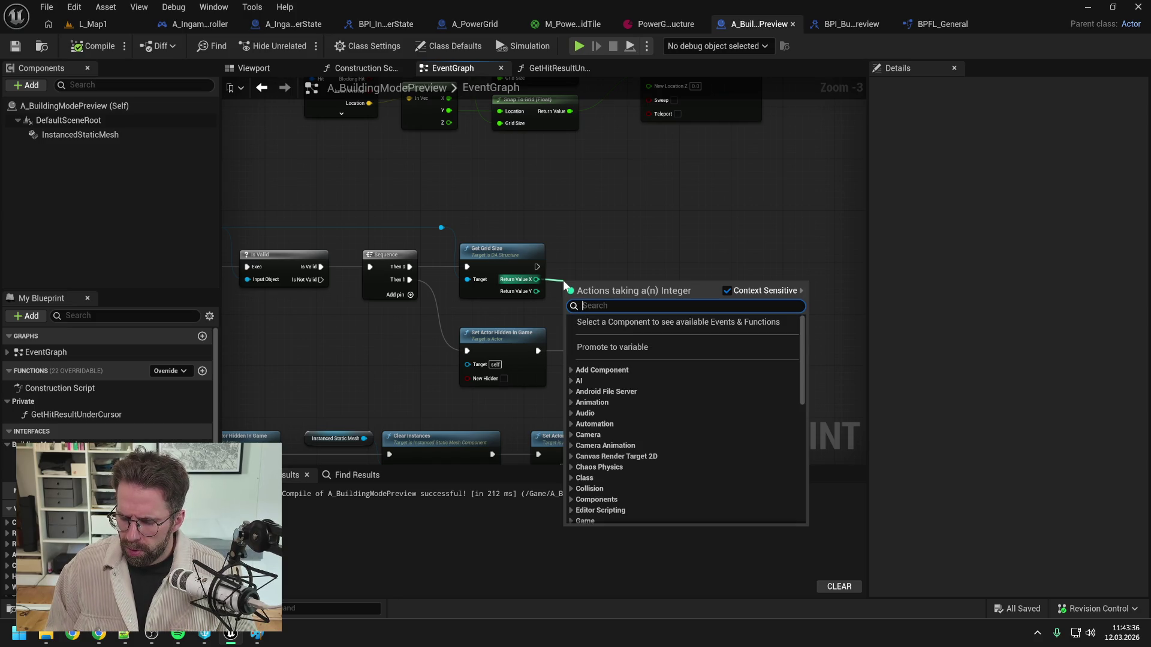
{"action": "type", "text": "mod"}
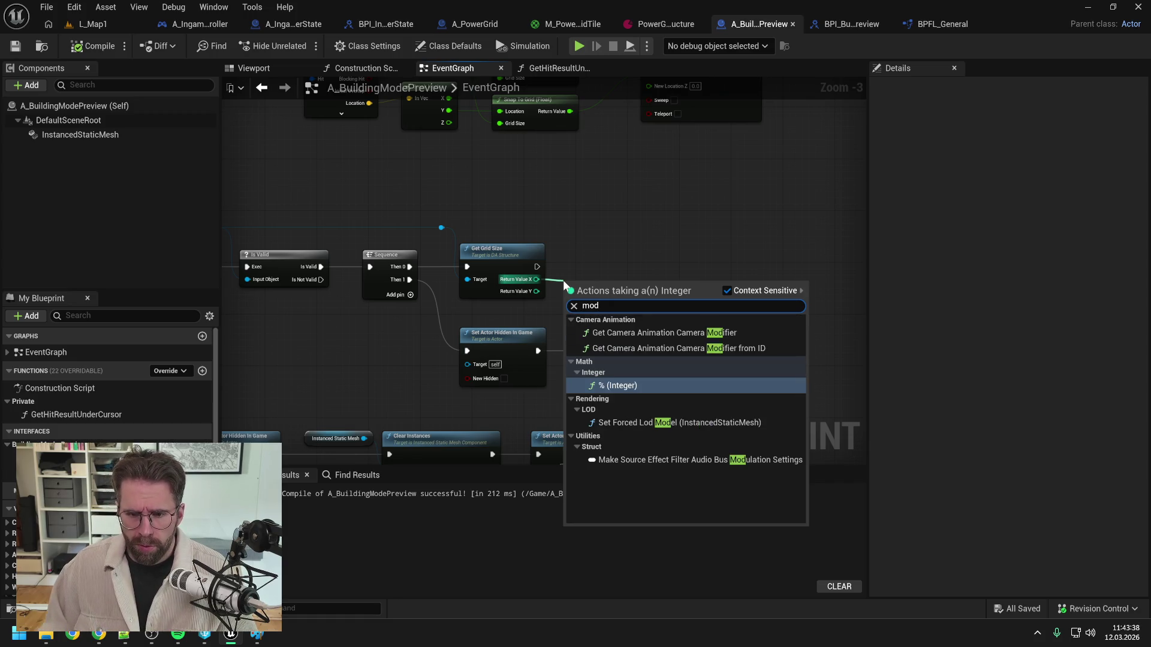
{"action": "left_click", "coordinate": [611, 385]}
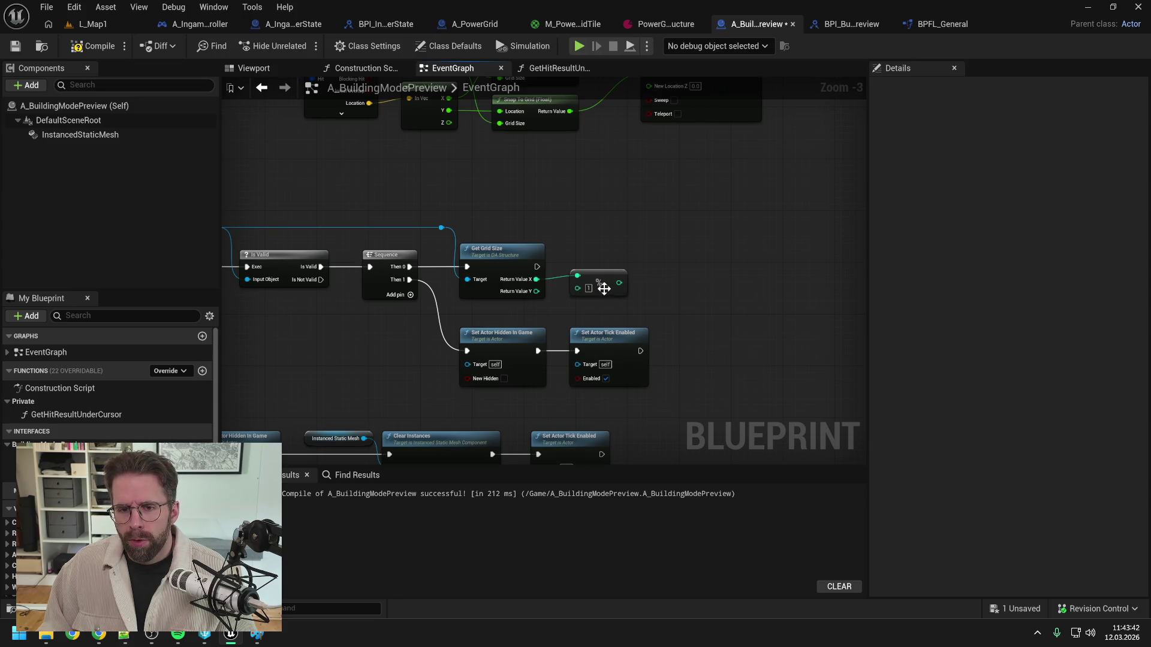
{"action": "left_click", "coordinate": [588, 288]}
{"action": "type", "text": "2"}
{"action": "key", "text": "Return"}
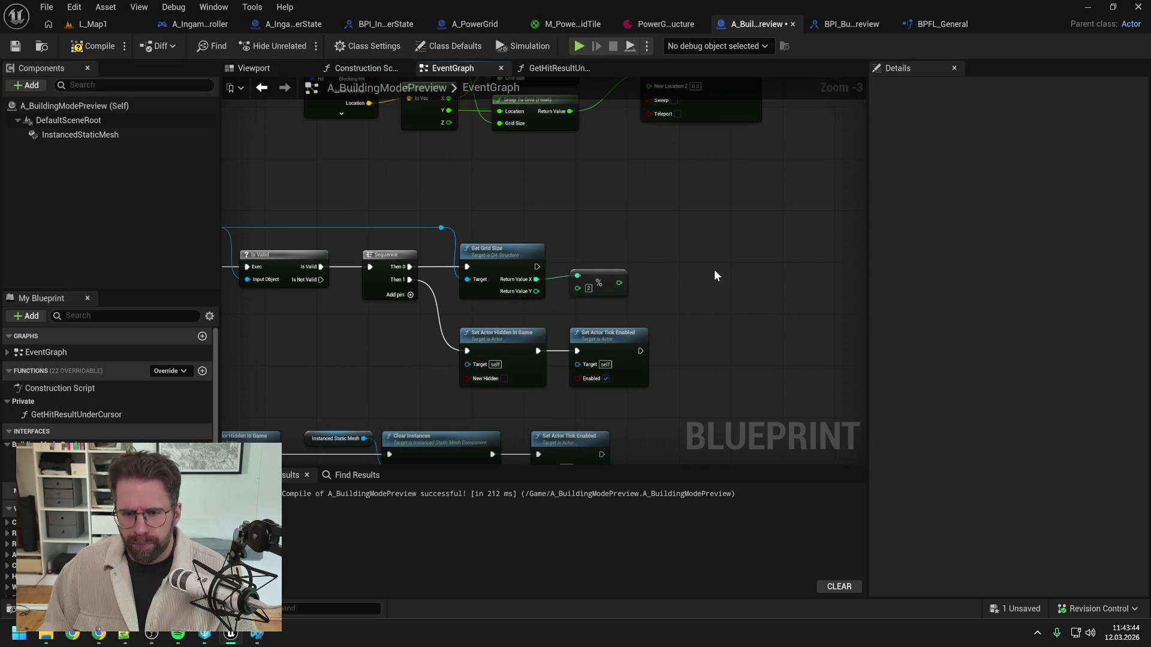
Step: Compare the modulo result == 1 and save the Blueprint
{"action": "left_click_drag", "start_coordinate": [619, 283], "coordinate": [654, 286]}
{"action": "type", "text": "=="}
{"action": "key", "text": "Return"}
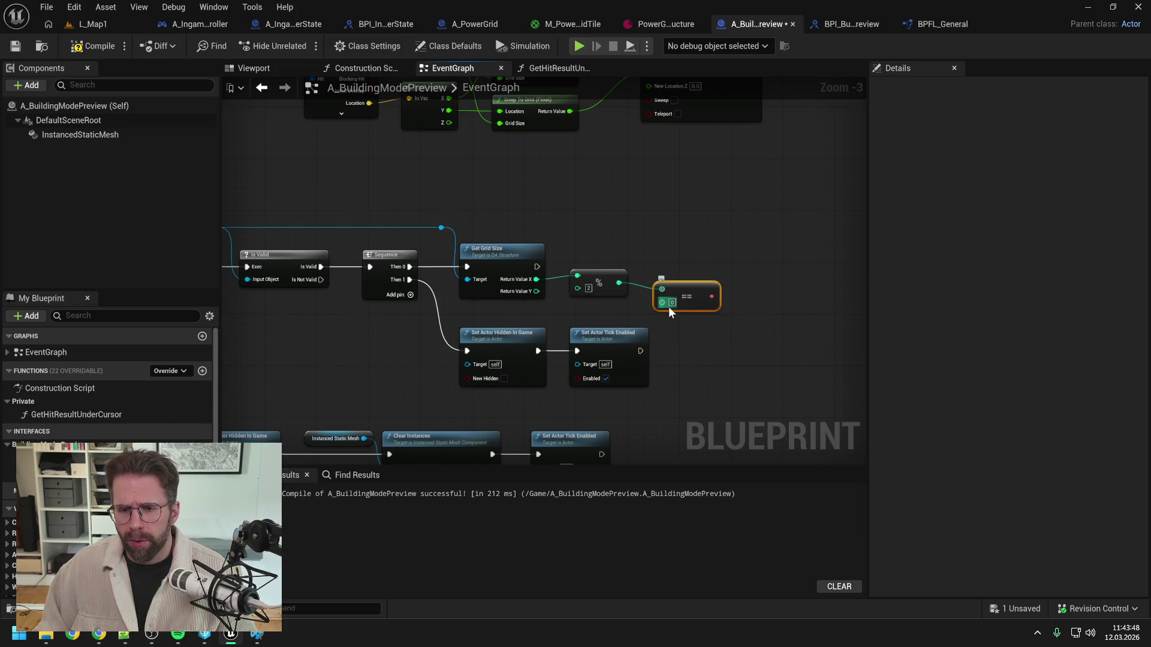
{"action": "left_click", "coordinate": [672, 302]}
{"action": "type", "text": "1"}
{"action": "left_click", "coordinate": [754, 294]}
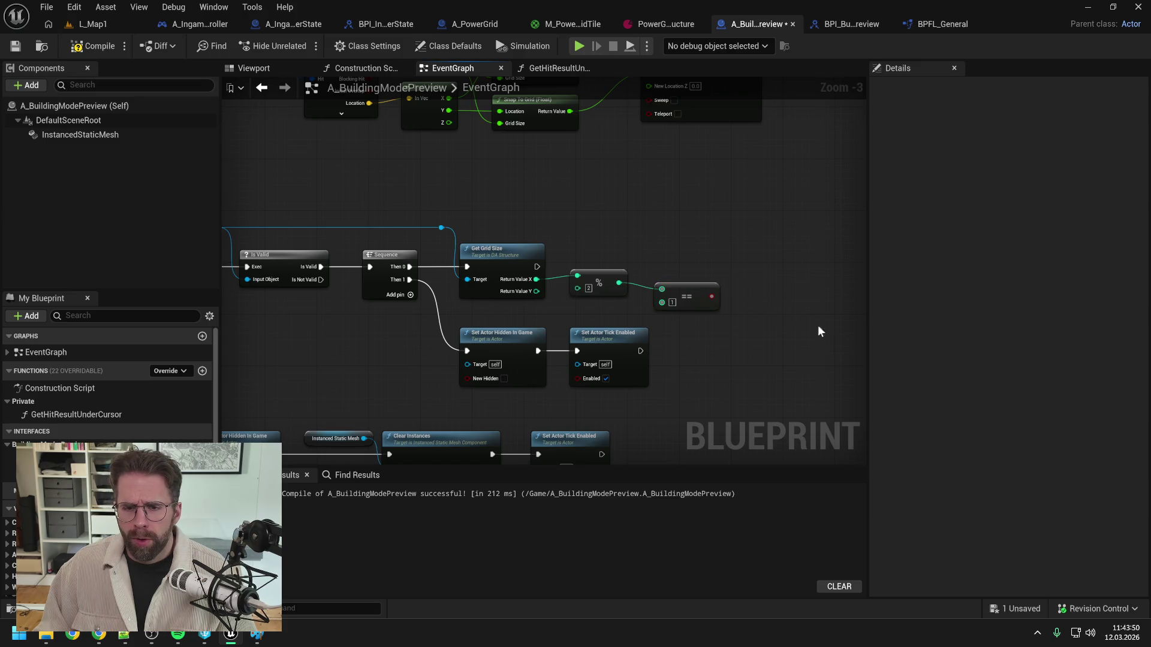
{"action": "key", "text": "ctrl+s"}
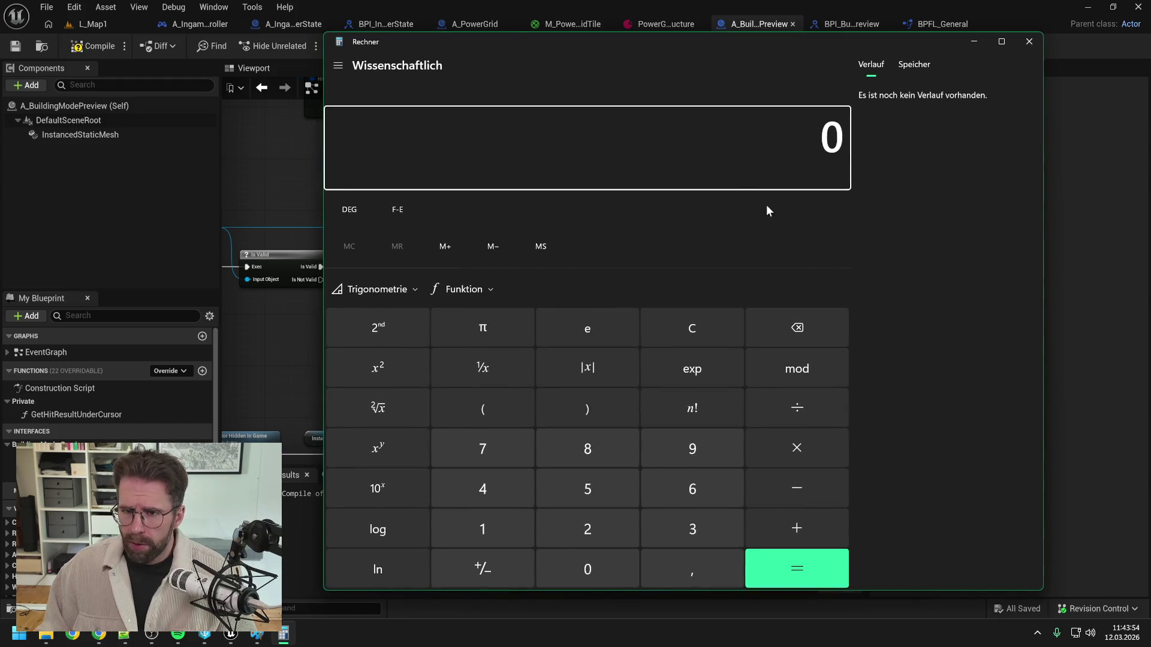
Step: Move the Calculator to the screen centre and compute 3 mod 2
{"action": "left_click_drag", "start_coordinate": [717, 46], "coordinate": [1150, 48]}
{"action": "key", "text": "alt+Tab"}
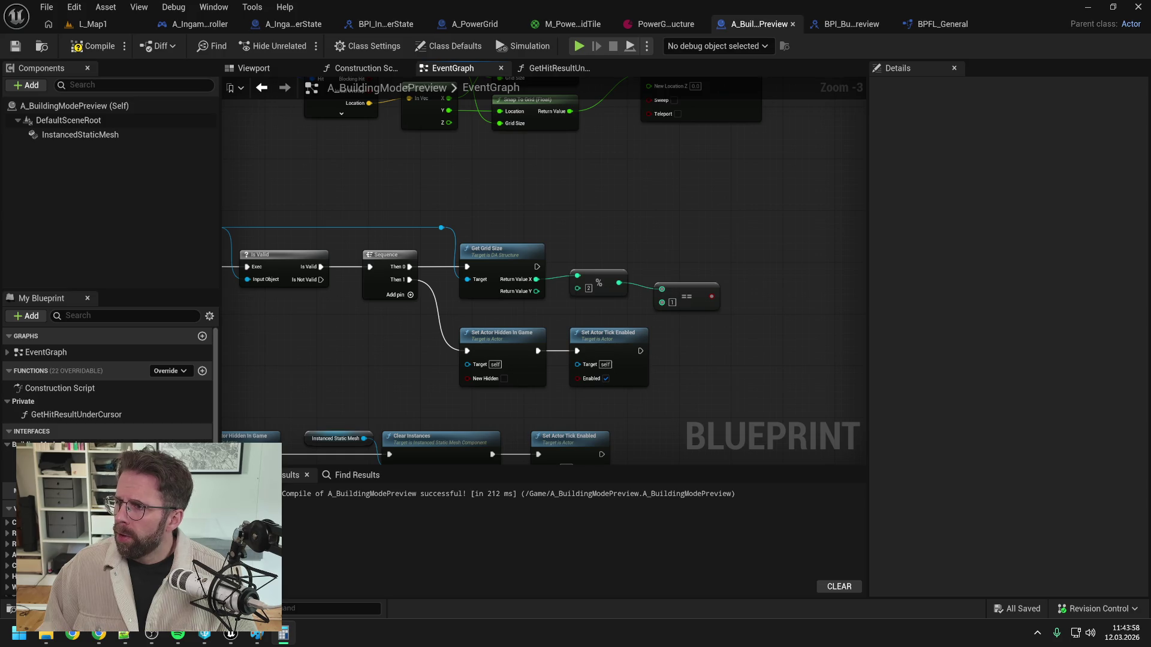
{"action": "key", "text": "alt+Tab"}
{"action": "left_click_drag", "start_coordinate": [1073, 85], "coordinate": [721, 69]}
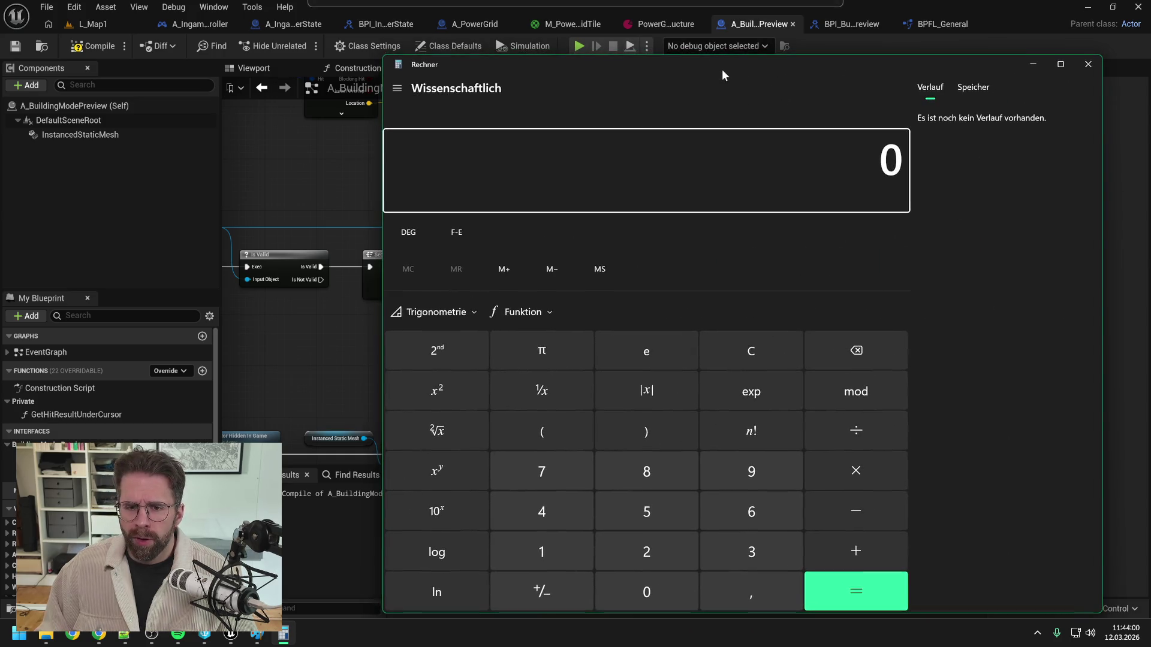
{"action": "left_click", "coordinate": [673, 172]}
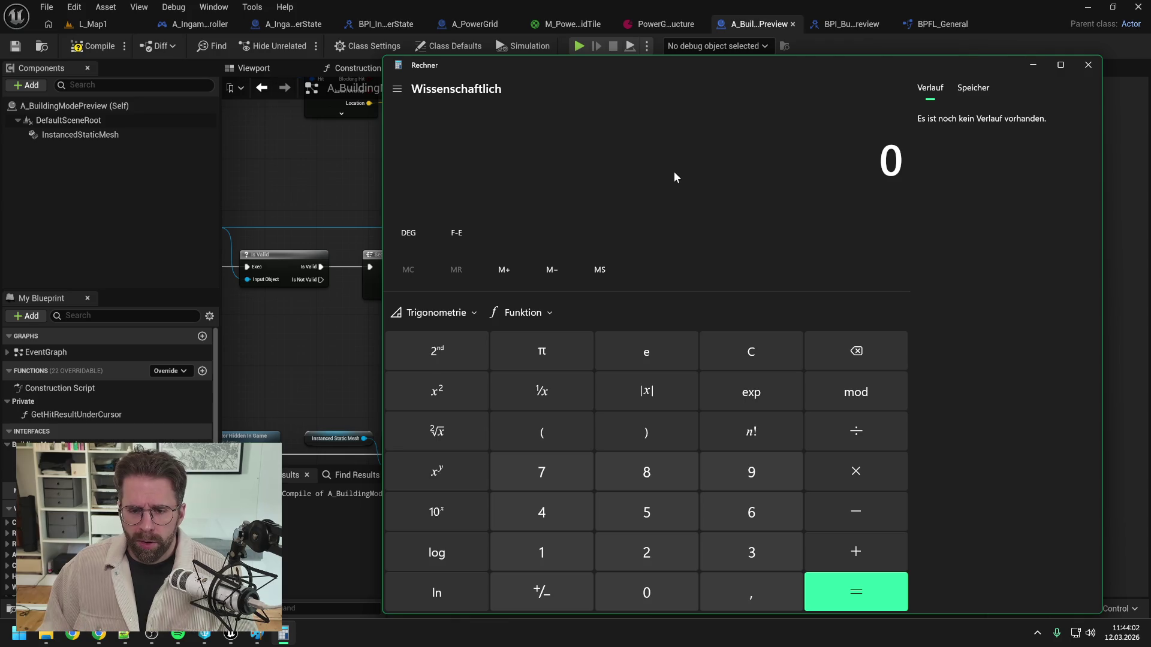
{"action": "mouse_move", "coordinate": [682, 69]}
{"action": "left_mouse_down"}
{"action": "mouse_move", "coordinate": [1000, 86]}
{"action": "mouse_move", "coordinate": [666, 69]}
{"action": "mouse_move", "coordinate": [638, 52]}
{"action": "left_mouse_up"}
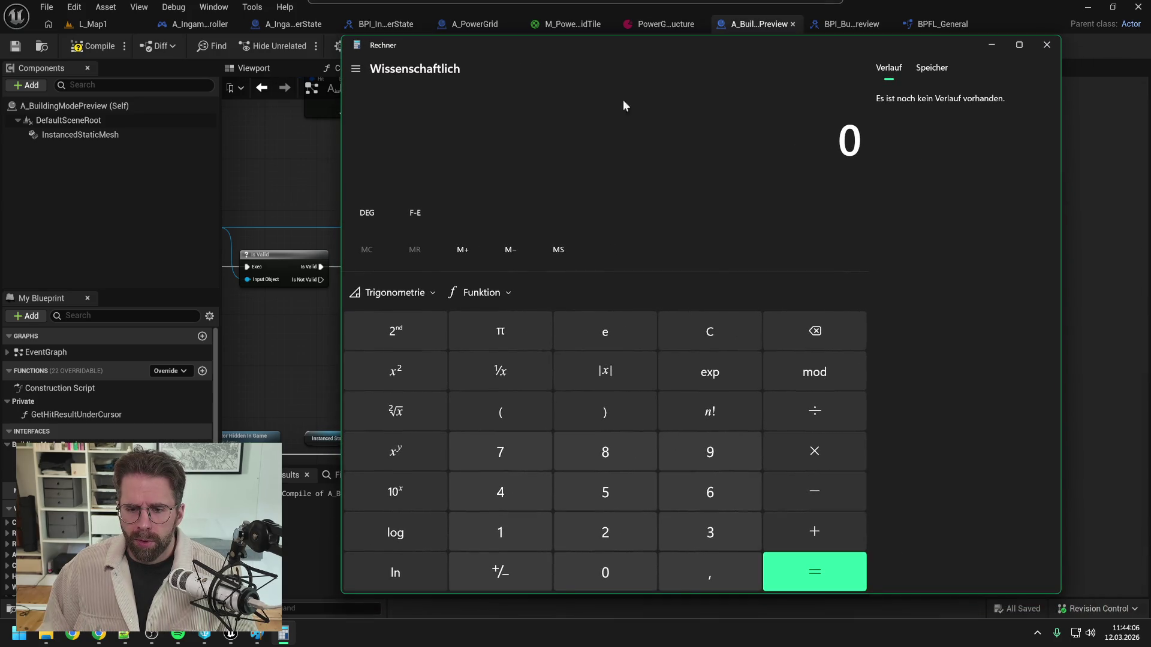
{"action": "left_click", "coordinate": [713, 533]}
{"action": "left_click", "coordinate": [830, 373]}
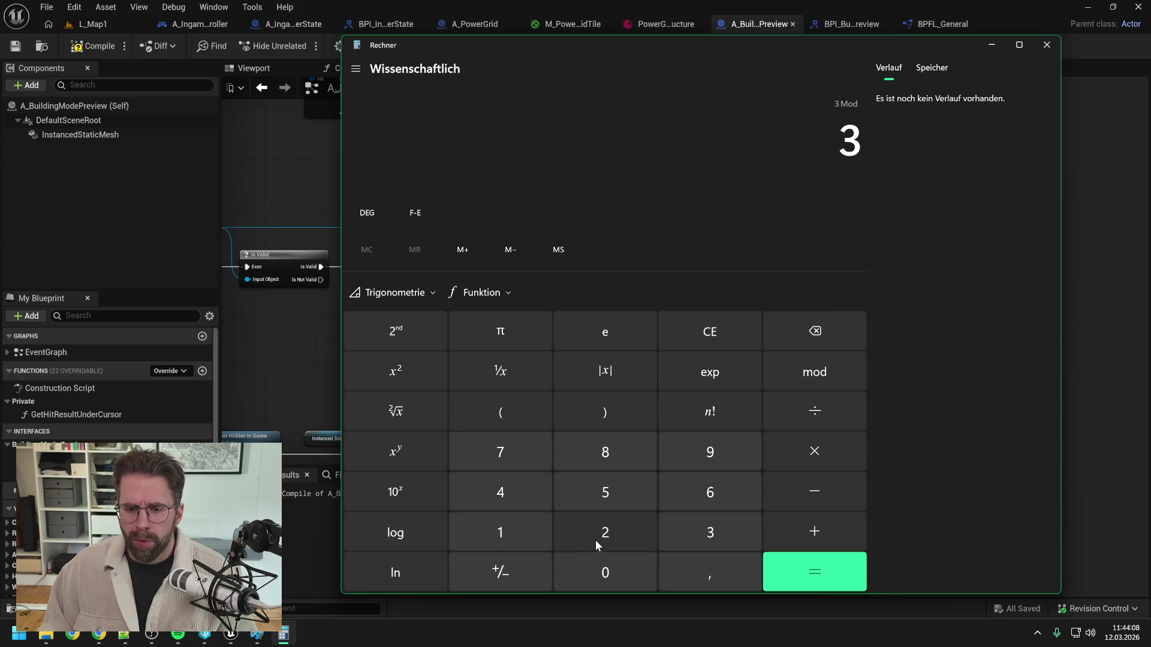
{"action": "left_click", "coordinate": [604, 534]}
{"action": "left_click", "coordinate": [822, 567]}
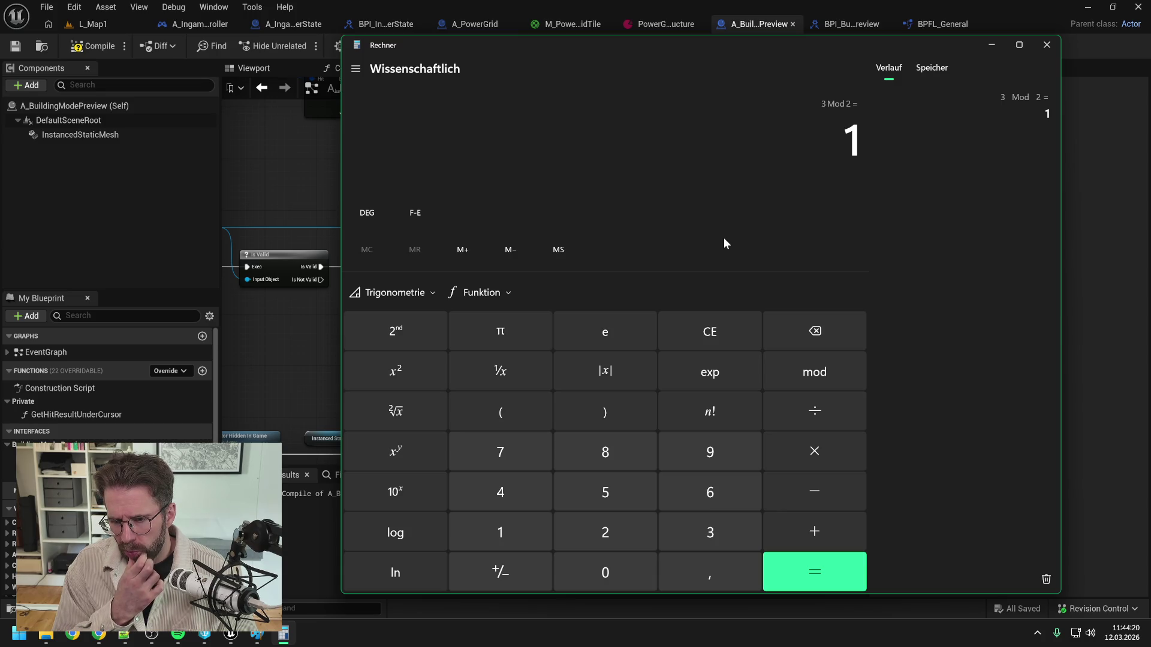
Step: Check 4 mod 2 and 9 mod 2 = 1, then close the Calculator
{"action": "left_click", "coordinate": [524, 485]}
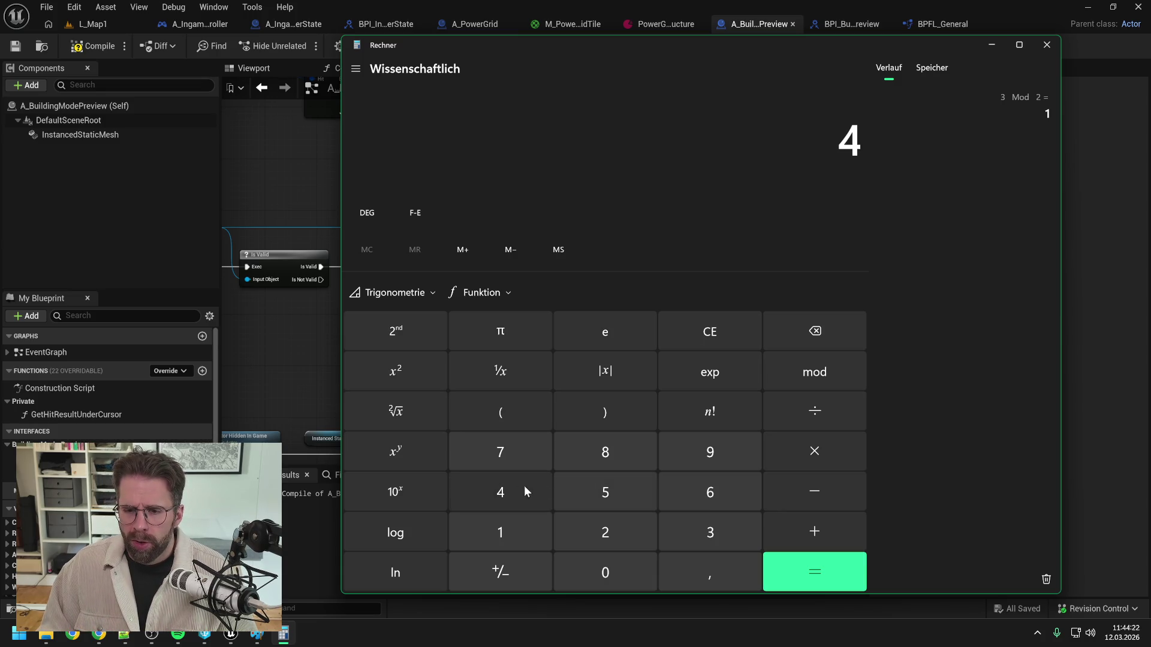
{"action": "left_click", "coordinate": [793, 372]}
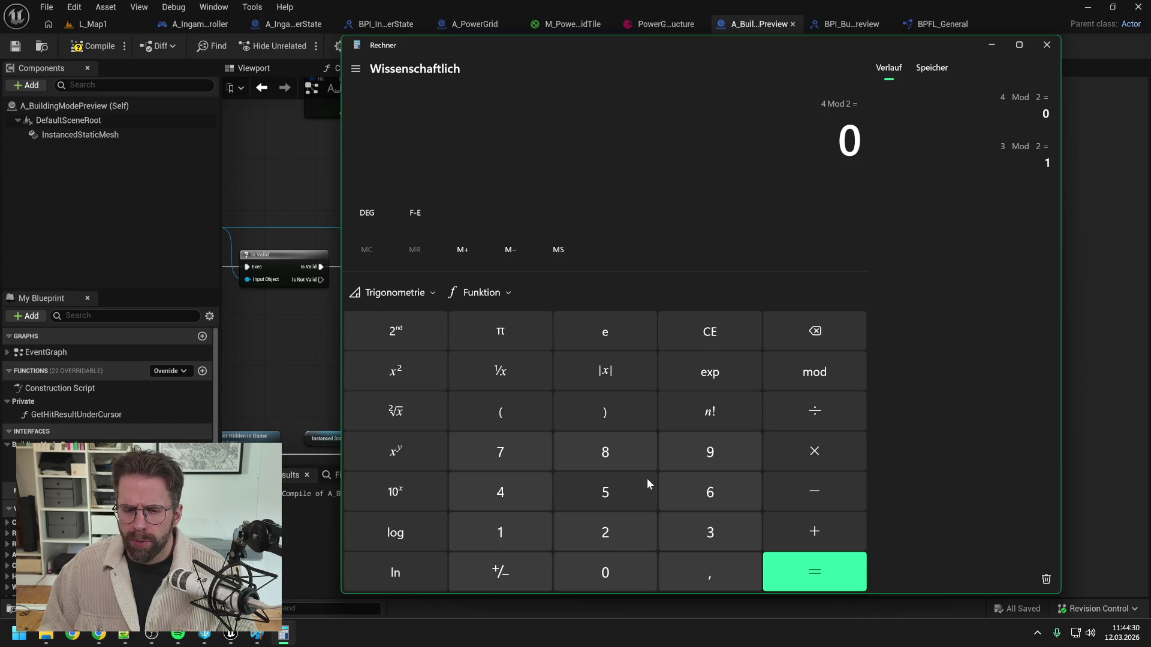
{"action": "left_click", "coordinate": [704, 454]}
{"action": "left_click", "coordinate": [810, 373]}
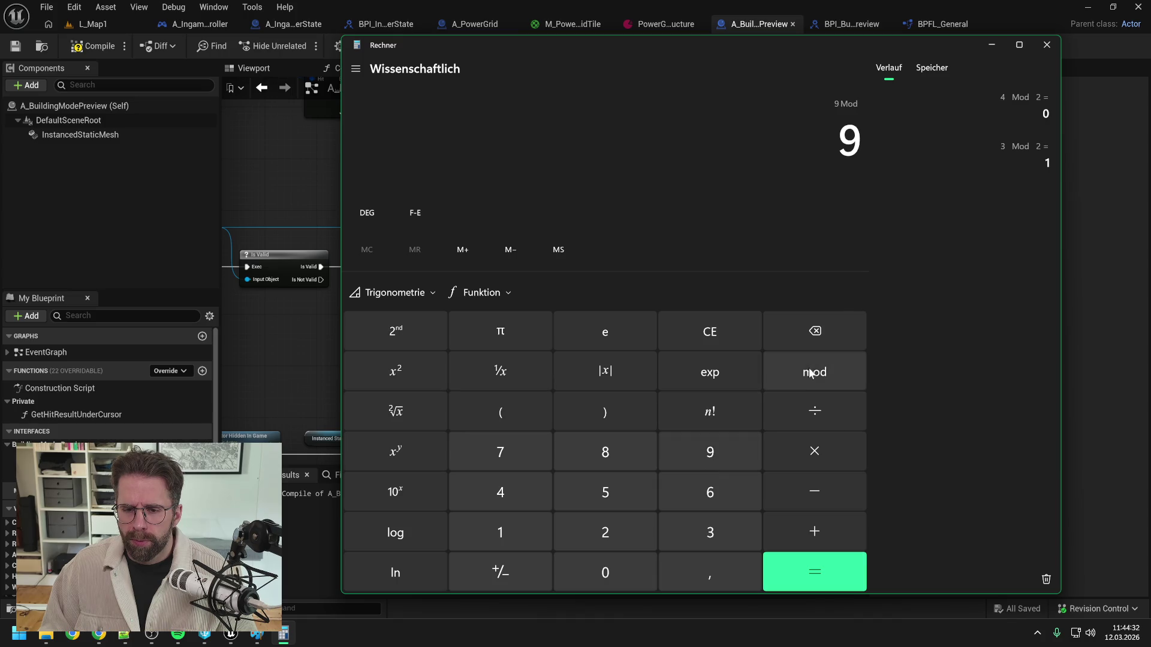
{"action": "left_click", "coordinate": [630, 534]}
{"action": "left_click", "coordinate": [845, 571]}
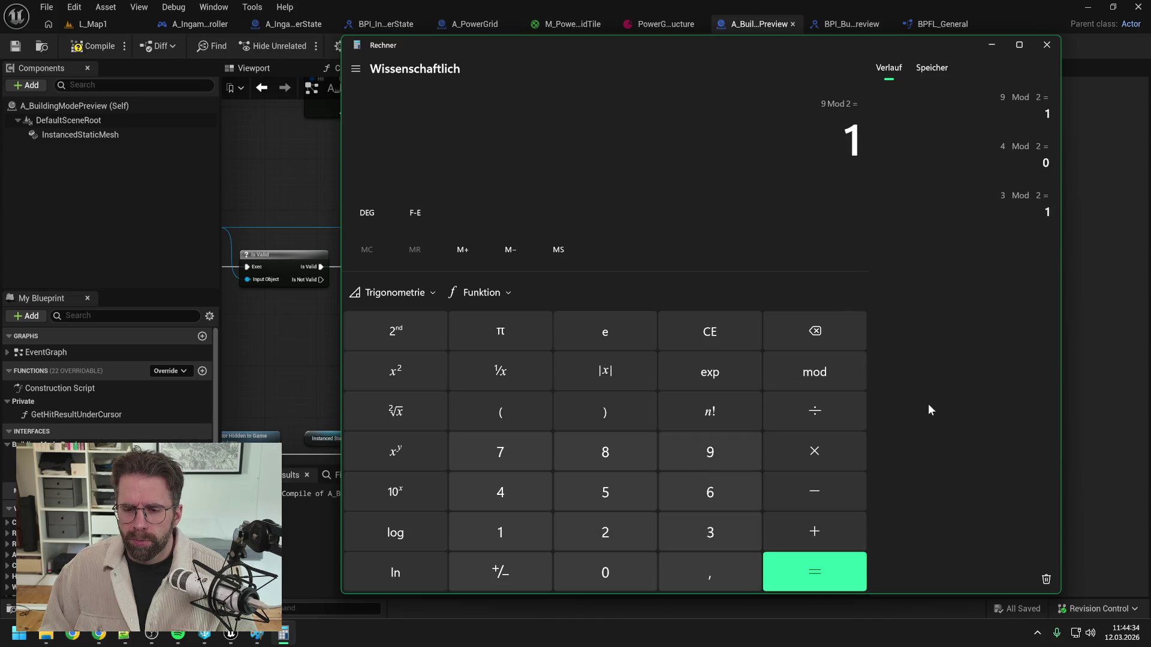
{"action": "left_click", "coordinate": [1045, 45]}
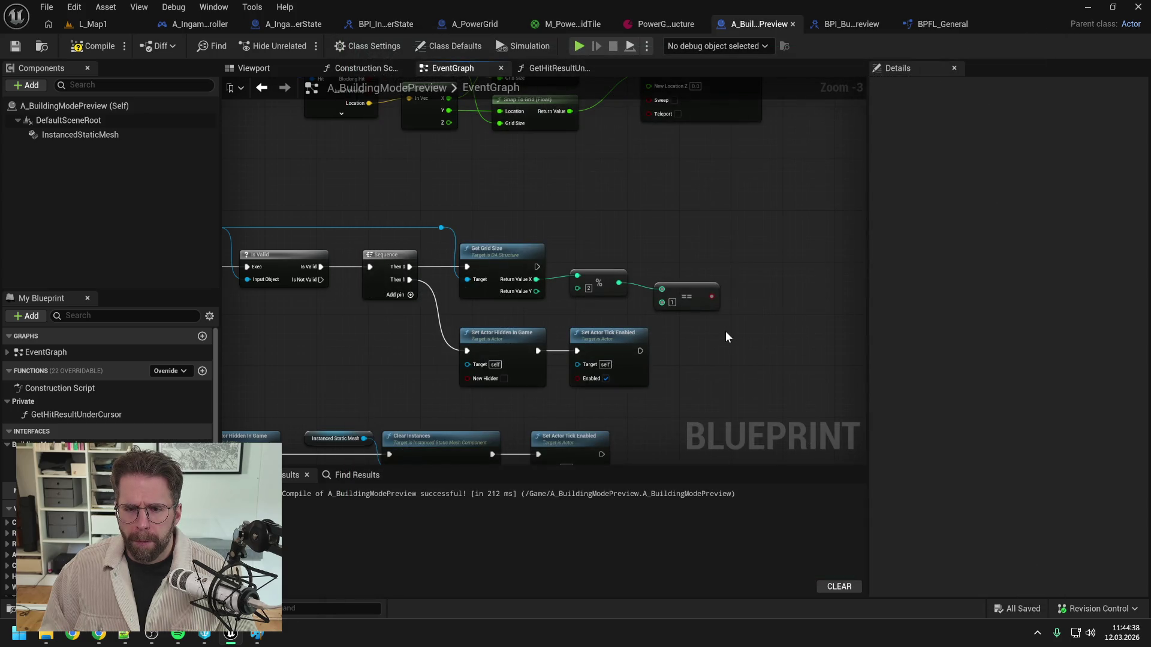
Step: Replace the == node with an Integer > node on the X modulo result, straightening the wire
{"action": "left_click", "coordinate": [670, 302]}
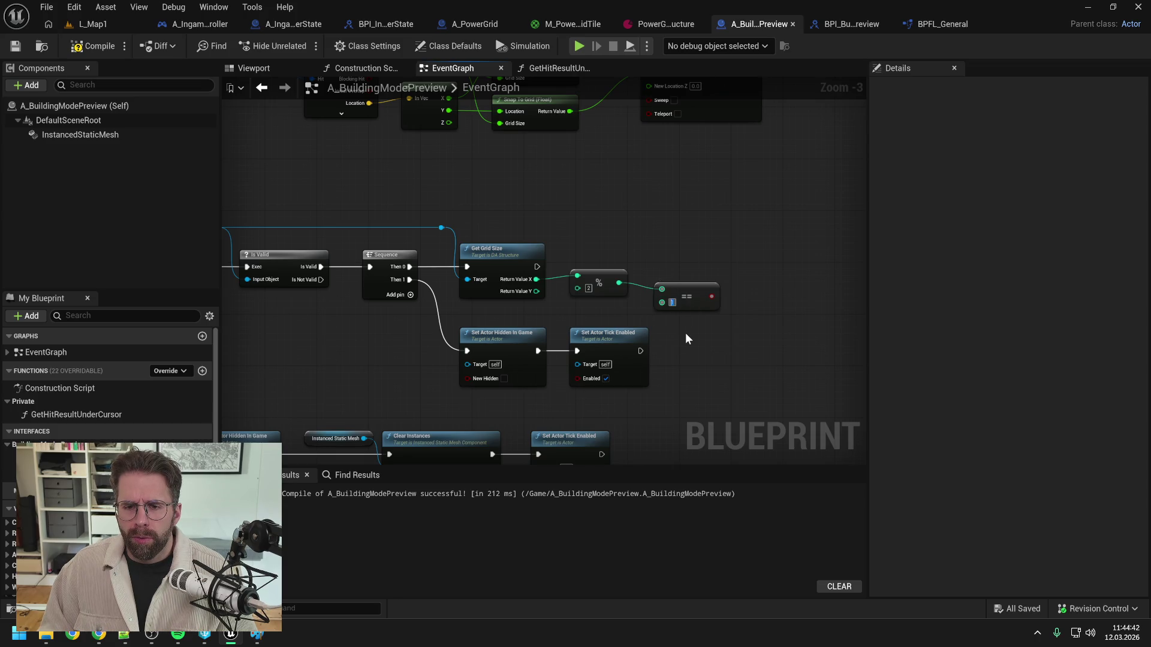
{"action": "left_click_drag", "start_coordinate": [618, 282], "coordinate": [689, 261]}
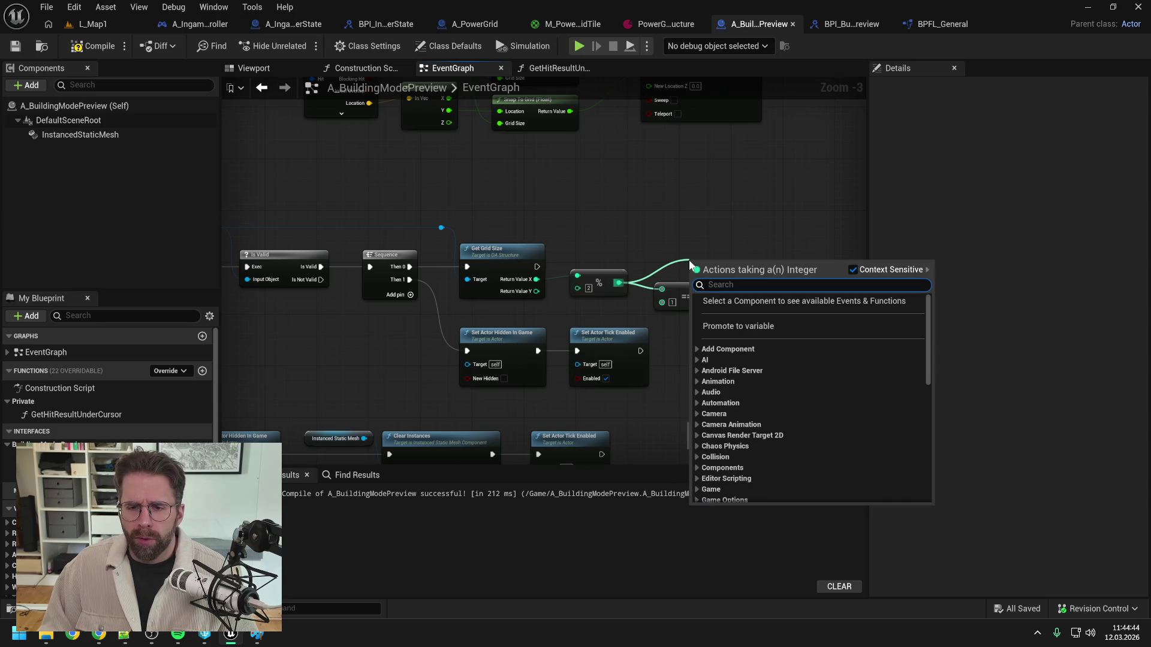
{"action": "type", "text": ">"}
{"action": "key", "text": "Return"}
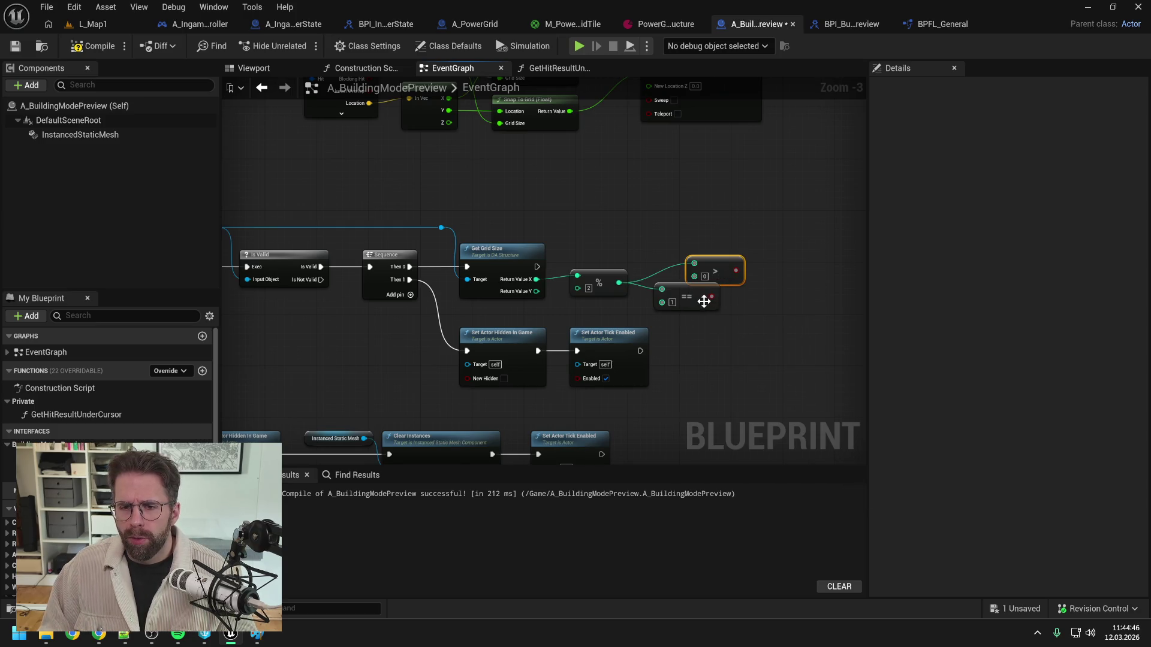
{"action": "left_click", "coordinate": [704, 301]}
{"action": "key", "text": "Delete"}
{"action": "left_click_drag", "start_coordinate": [722, 263], "coordinate": [696, 275]}
{"action": "left_click", "coordinate": [744, 307]}
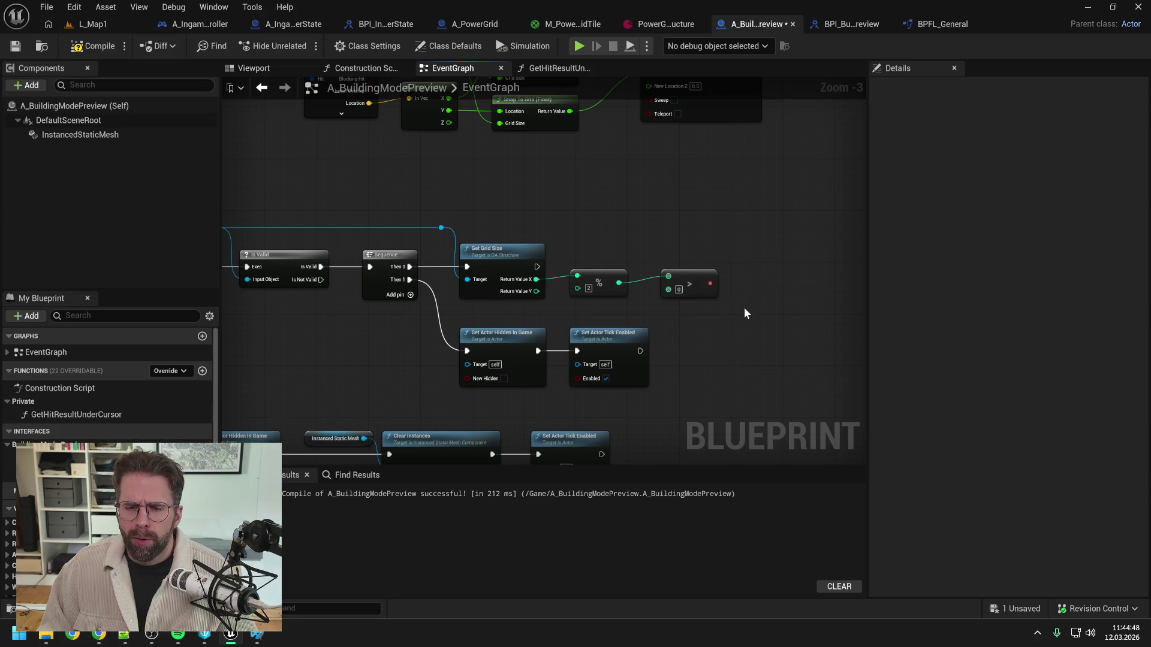
{"action": "left_click_drag", "start_coordinate": [743, 307], "coordinate": [610, 264]}
{"action": "key", "text": "q"}
{"action": "left_click", "coordinate": [681, 247]}
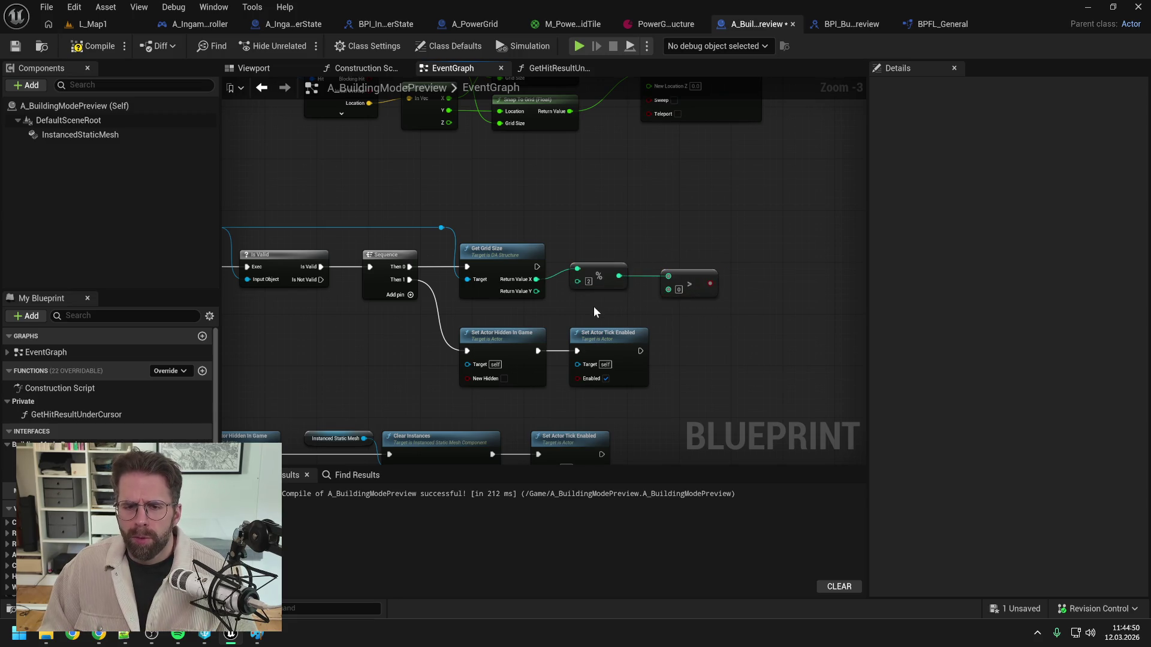
Step: Duplicate the modulo and greater-than nodes and wire the copies to Return Value Y
{"action": "mouse_move", "coordinate": [595, 307]}
{"action": "left_mouse_down"}
{"action": "mouse_move", "coordinate": [587, 281]}
{"action": "mouse_move", "coordinate": [599, 275]}
{"action": "left_mouse_up"}
{"action": "left_click", "coordinate": [588, 251]}
{"action": "key", "text": "ctrl+d"}
{"action": "mouse_move", "coordinate": [528, 265]}
{"action": "left_mouse_down"}
{"action": "mouse_move", "coordinate": [658, 284]}
{"action": "mouse_move", "coordinate": [733, 260]}
{"action": "mouse_move", "coordinate": [736, 275]}
{"action": "mouse_move", "coordinate": [739, 260]}
{"action": "left_mouse_up"}
{"action": "left_click", "coordinate": [682, 246]}
{"action": "key", "text": "ctrl+d"}
{"action": "left_click", "coordinate": [701, 264]}
Step: Join both comparisons with an AND feeding a new Branch, wired after Get Grid Size, and save
{"action": "type", "text": "and"}
{"action": "key", "text": "Return"}
{"action": "type", "text": "branch"}
{"action": "key", "text": "Return"}
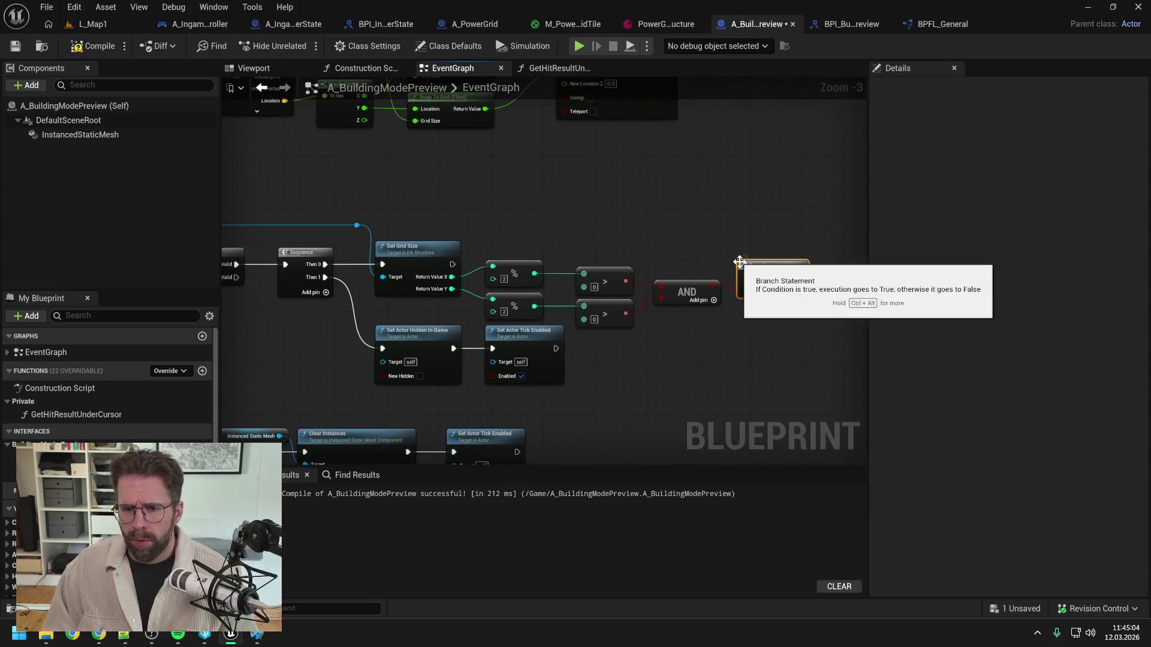
{"action": "key", "text": "ctrl+s"}
{"action": "mouse_move", "coordinate": [452, 265]}
{"action": "left_mouse_down"}
{"action": "mouse_move", "coordinate": [721, 262]}
{"action": "mouse_move", "coordinate": [750, 276]}
{"action": "left_mouse_up"}
{"action": "left_click_drag", "start_coordinate": [754, 266], "coordinate": [760, 253]}
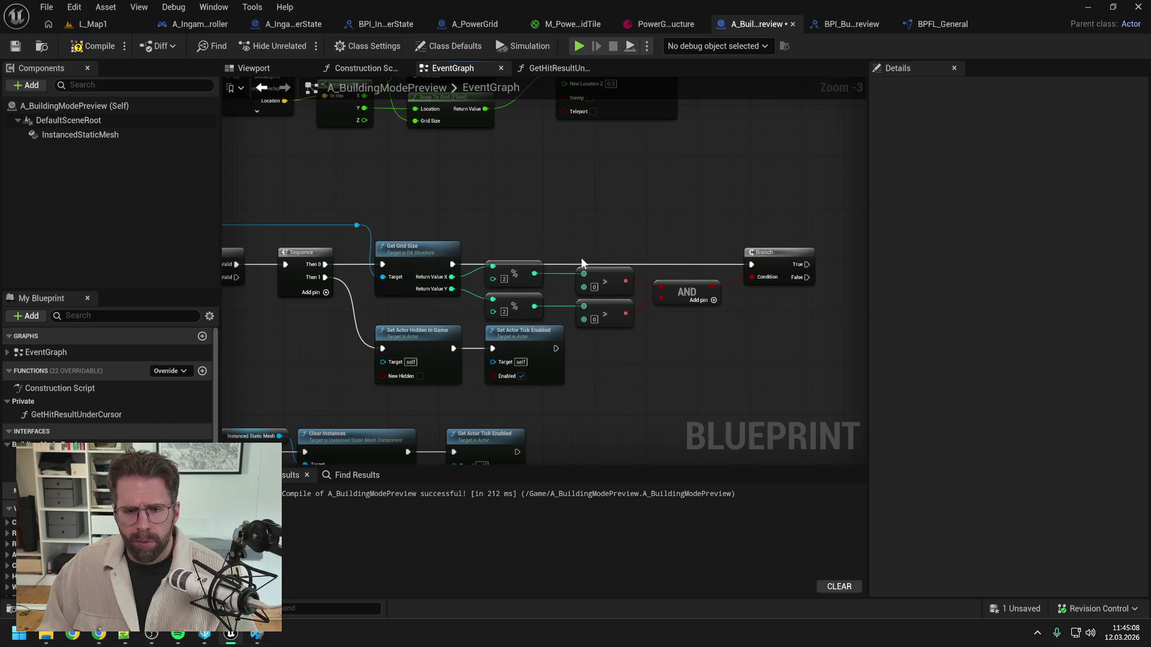
{"action": "scroll", "coordinate": [581, 257], "scroll_direction": "down", "scroll_amount": 2}
{"action": "mouse_move", "coordinate": [652, 338]}
{"action": "left_mouse_down"}
{"action": "mouse_move", "coordinate": [395, 312]}
{"action": "mouse_move", "coordinate": [336, 257]}
{"action": "left_mouse_up"}
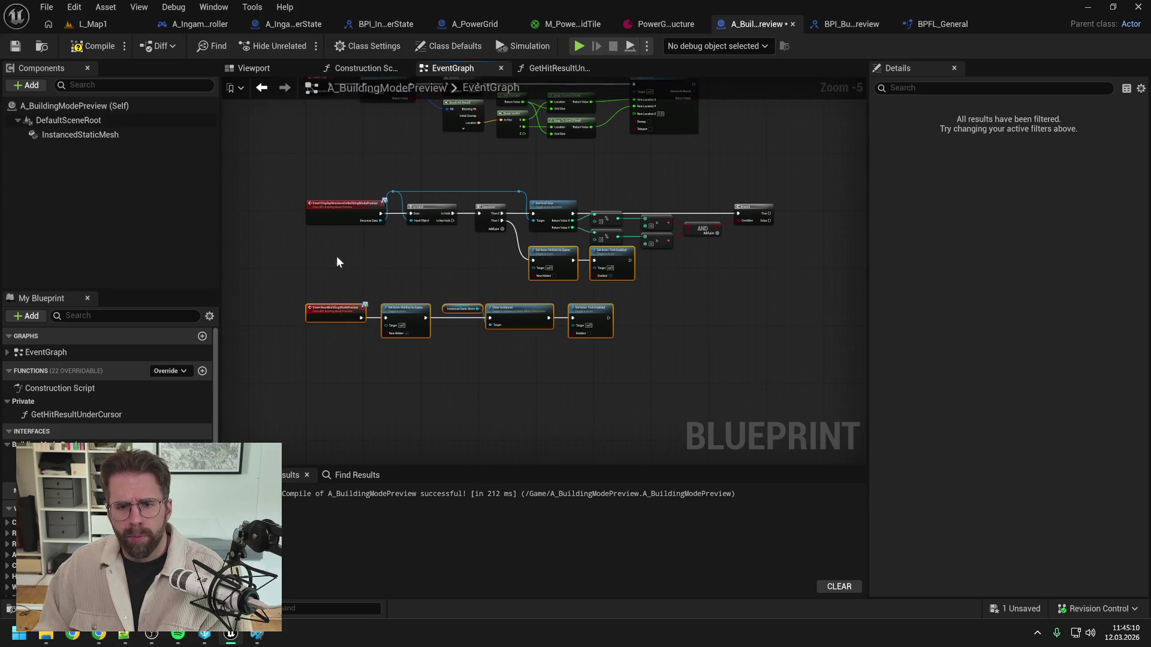
Step: Move the Set Actor Hidden/Tick nodes and lower row down, then compile the Blueprint
{"action": "mouse_move", "coordinate": [551, 267]}
{"action": "left_mouse_down"}
{"action": "mouse_move", "coordinate": [642, 279]}
{"action": "mouse_move", "coordinate": [692, 268]}
{"action": "mouse_move", "coordinate": [597, 212]}
{"action": "left_mouse_up"}
{"action": "scroll", "coordinate": [690, 281], "scroll_direction": "up", "scroll_amount": 2}
{"action": "left_click_drag", "start_coordinate": [721, 161], "coordinate": [599, 171]}
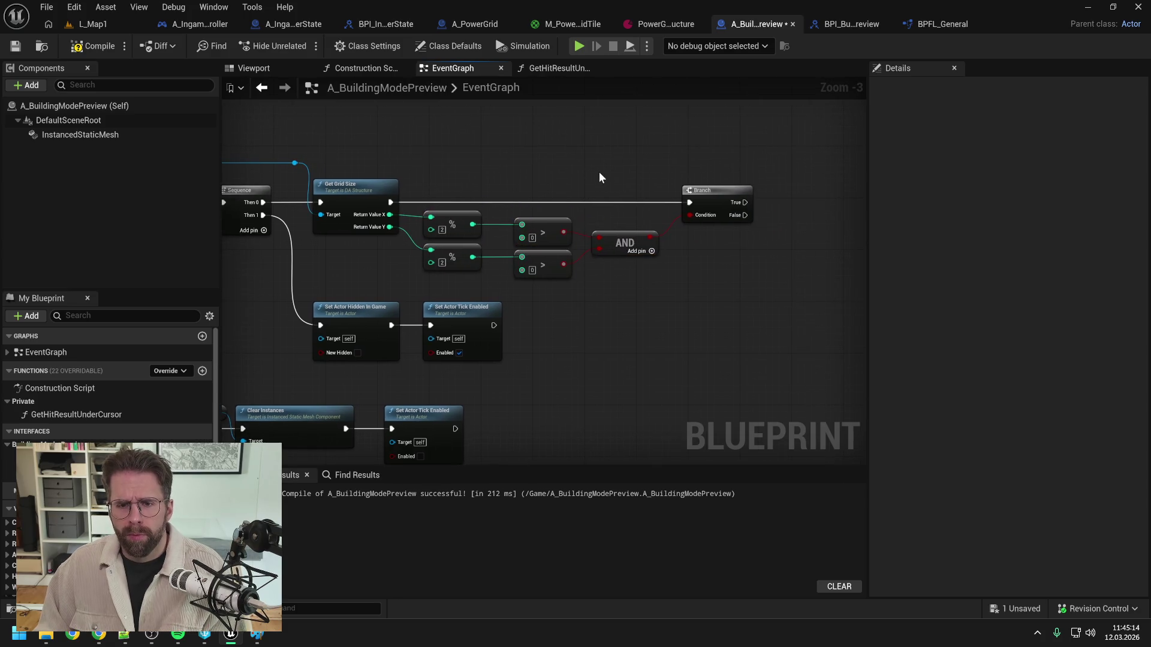
{"action": "left_click", "coordinate": [93, 46]}
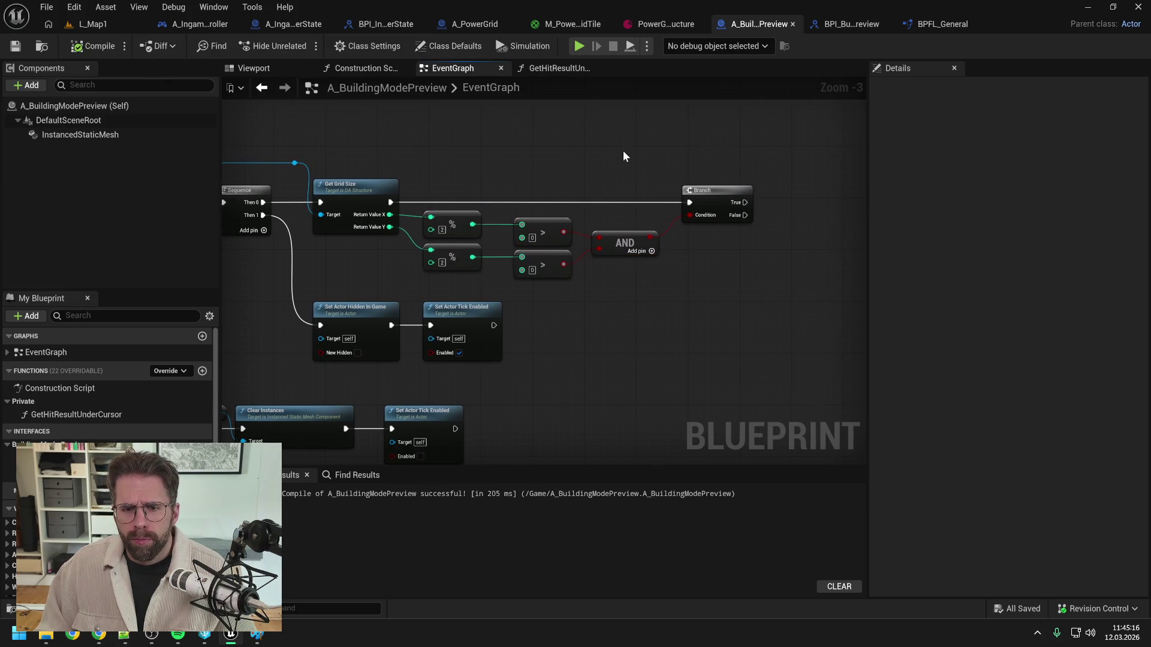
{"action": "scroll", "coordinate": [640, 159], "scroll_direction": "down", "scroll_amount": 1}
{"action": "left_click_drag", "start_coordinate": [643, 159], "coordinate": [613, 181]}
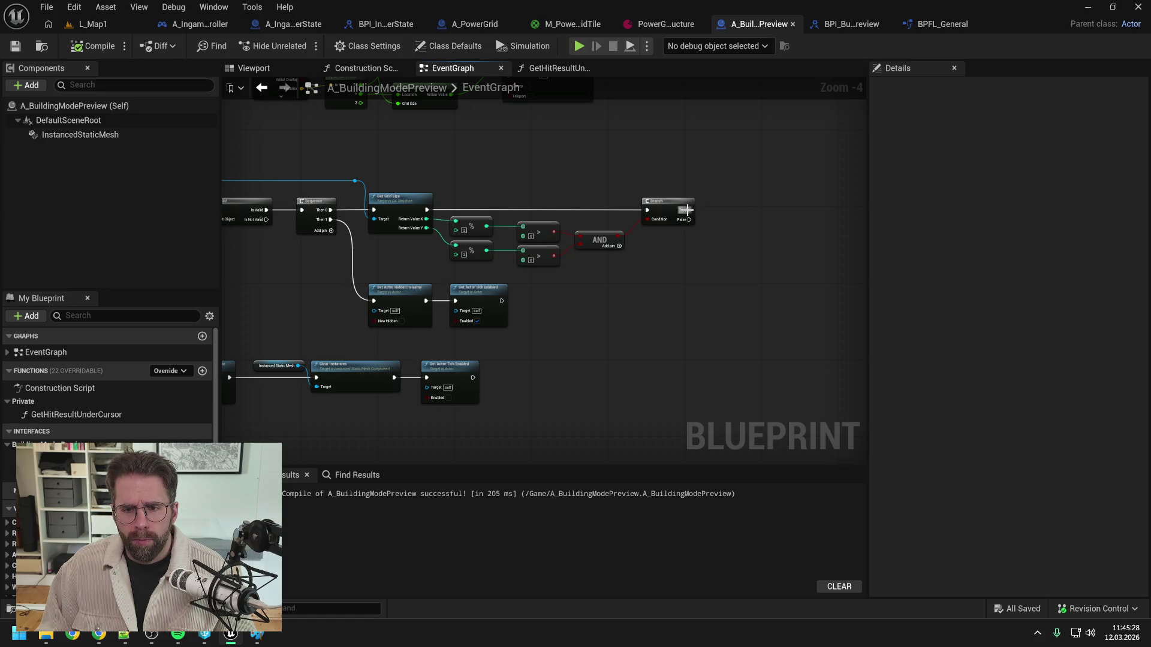
{"action": "mouse_move", "coordinate": [689, 209]}
{"action": "left_mouse_down"}
{"action": "mouse_move", "coordinate": [758, 219]}
{"action": "mouse_move", "coordinate": [662, 199]}
{"action": "left_mouse_up"}
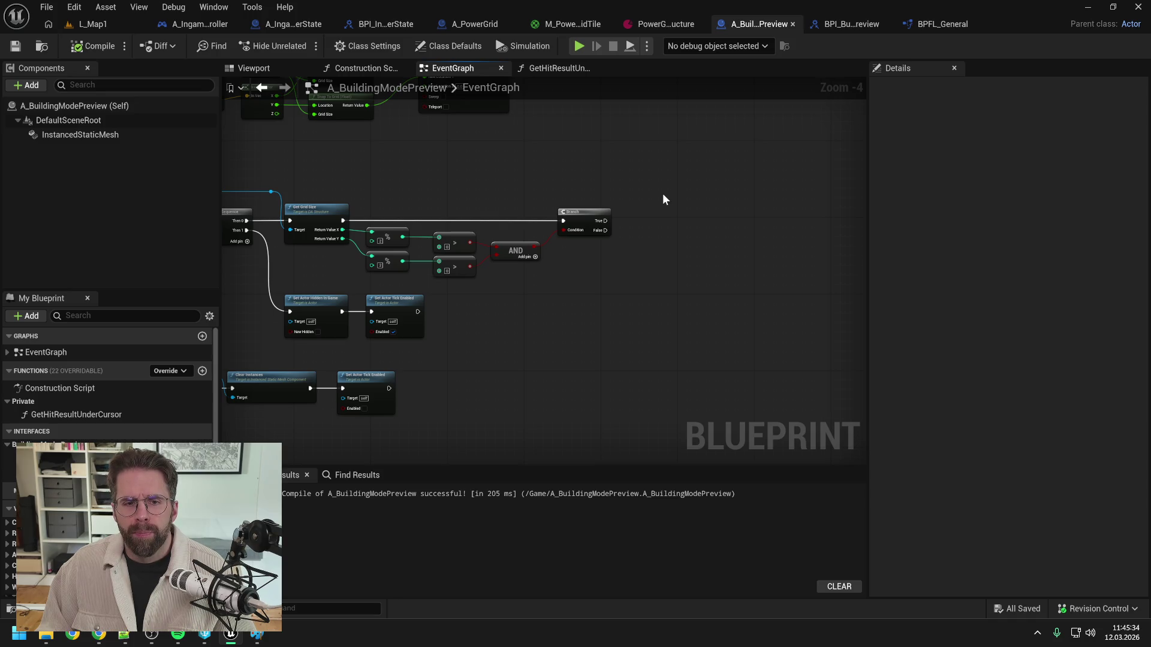
Step: Add two For Loop nodes to the graph from the blueprint actions list
{"action": "right_click", "coordinate": [668, 215]}
{"action": "type", "text": "fo"}
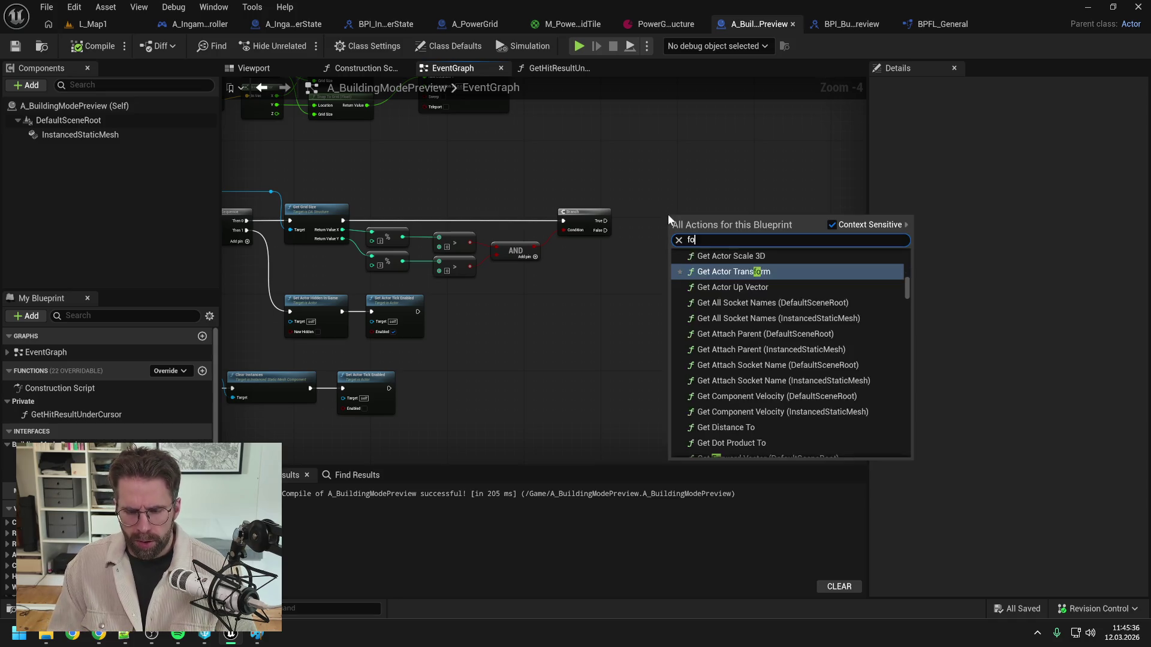
{"action": "type", "text": "r loop"}
{"action": "left_click", "coordinate": [725, 377]}
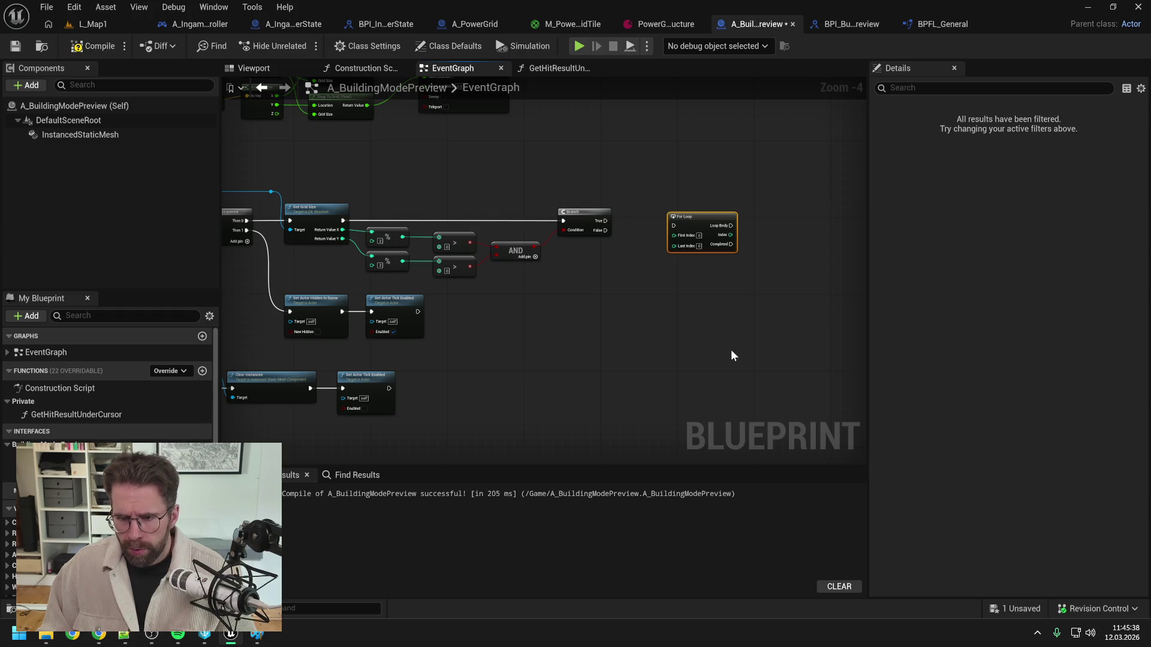
{"action": "right_click", "coordinate": [768, 258]}
{"action": "type", "text": "for loop"}
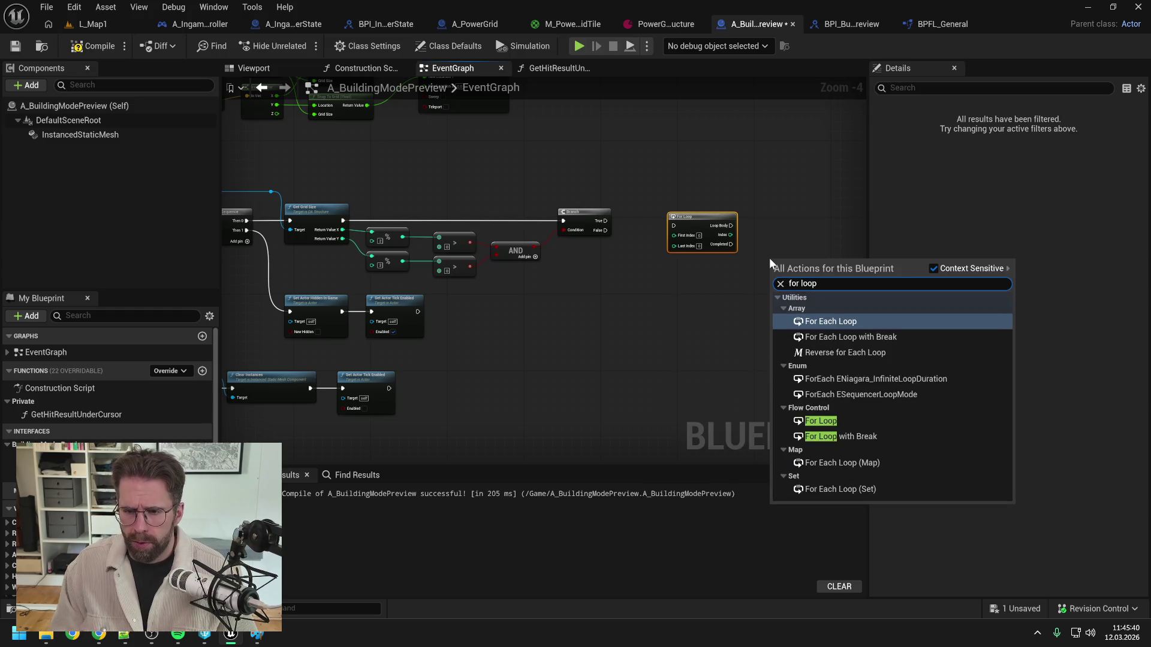
{"action": "left_click", "coordinate": [816, 420]}
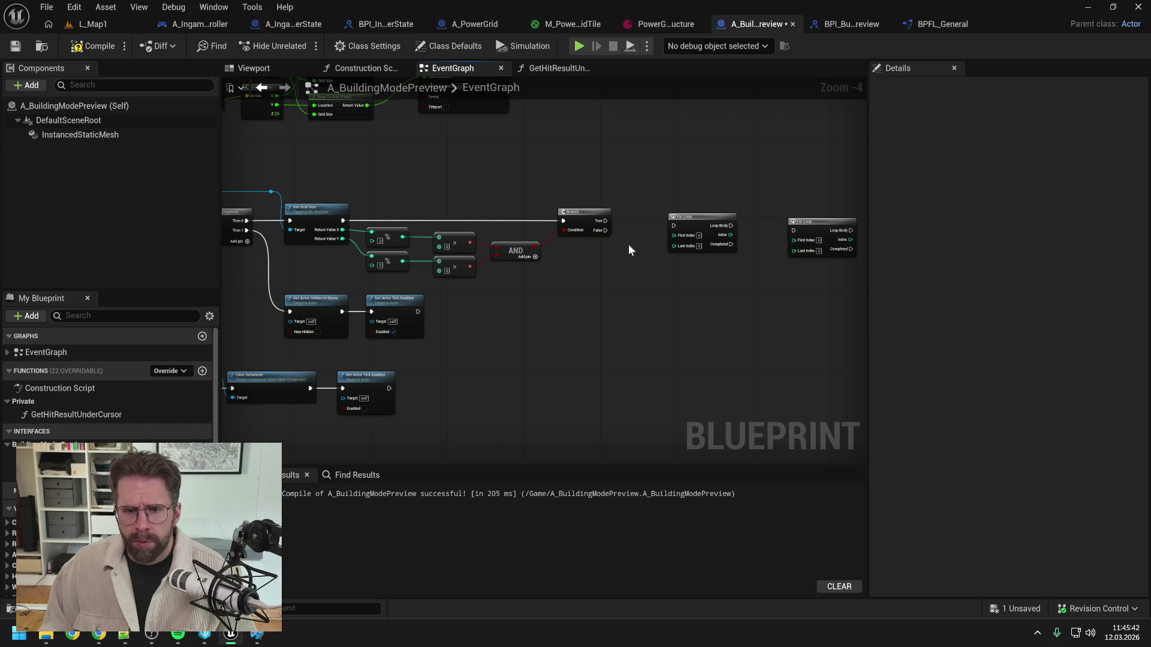
Step: Wire the Branch True output into the first For Loop, then compile and save
{"action": "mouse_move", "coordinate": [605, 222]}
{"action": "left_mouse_down"}
{"action": "mouse_move", "coordinate": [674, 225]}
{"action": "mouse_move", "coordinate": [696, 212]}
{"action": "left_mouse_up"}
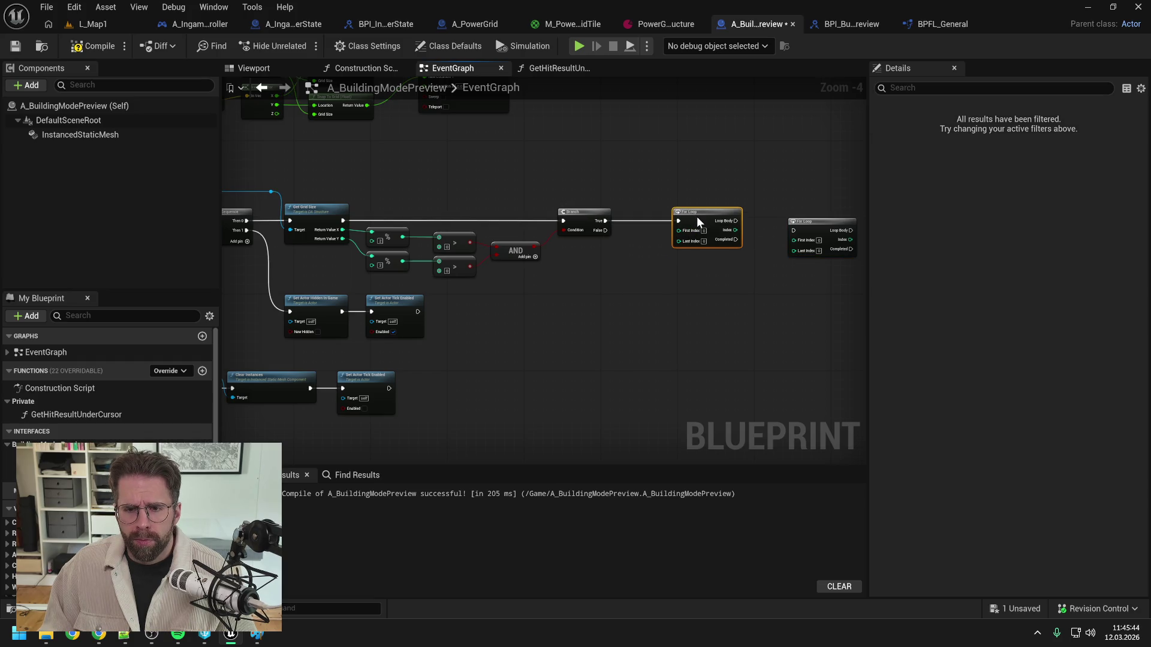
{"action": "left_click", "coordinate": [598, 264]}
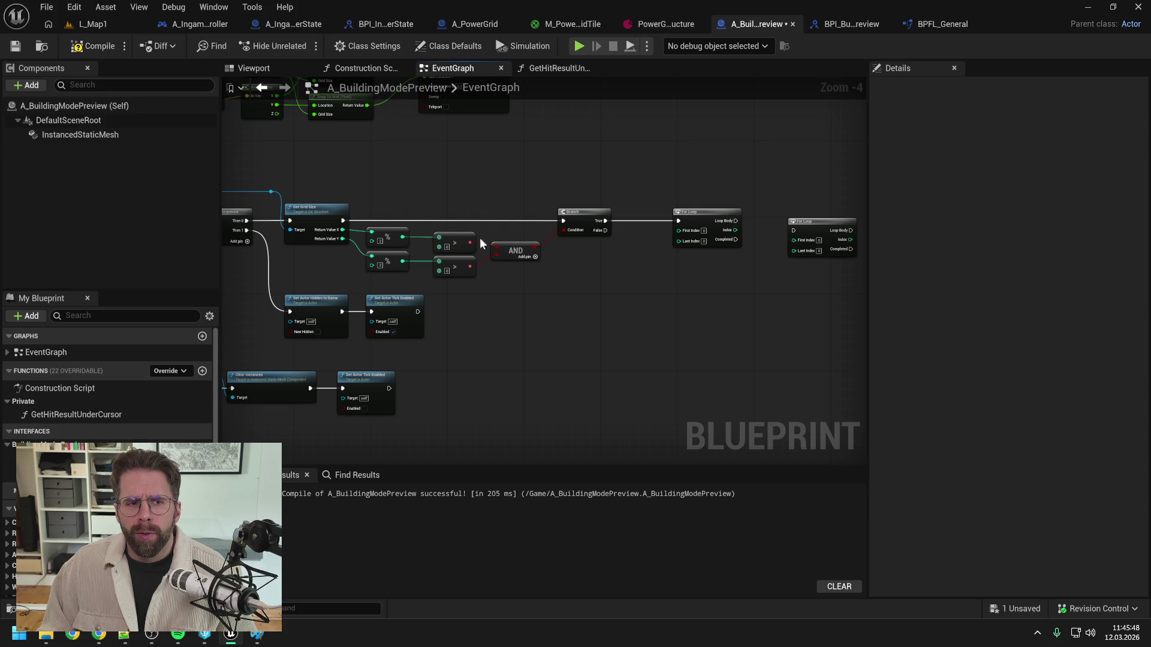
{"action": "key", "text": "F7"}
{"action": "key", "text": "ctrl+s"}
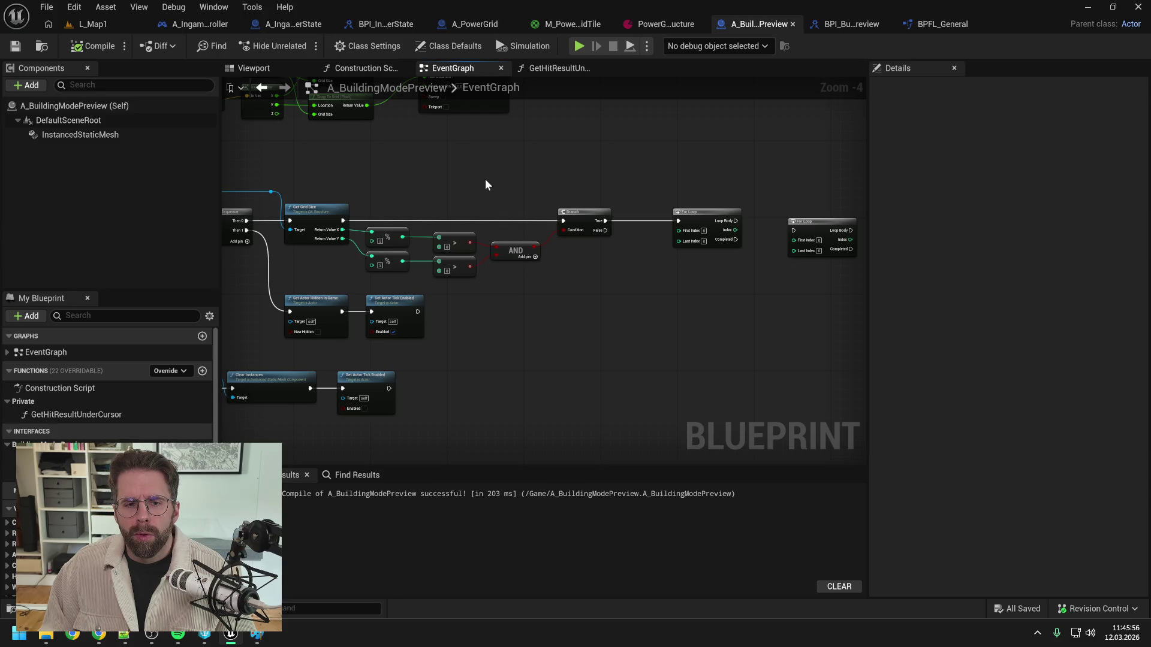
Step: Drag a wire from Return Value X to the right and drop it without adding a node
{"action": "mouse_move", "coordinate": [342, 230]}
{"action": "left_mouse_down"}
{"action": "mouse_move", "coordinate": [541, 183]}
{"action": "mouse_move", "coordinate": [561, 190]}
{"action": "left_mouse_up"}
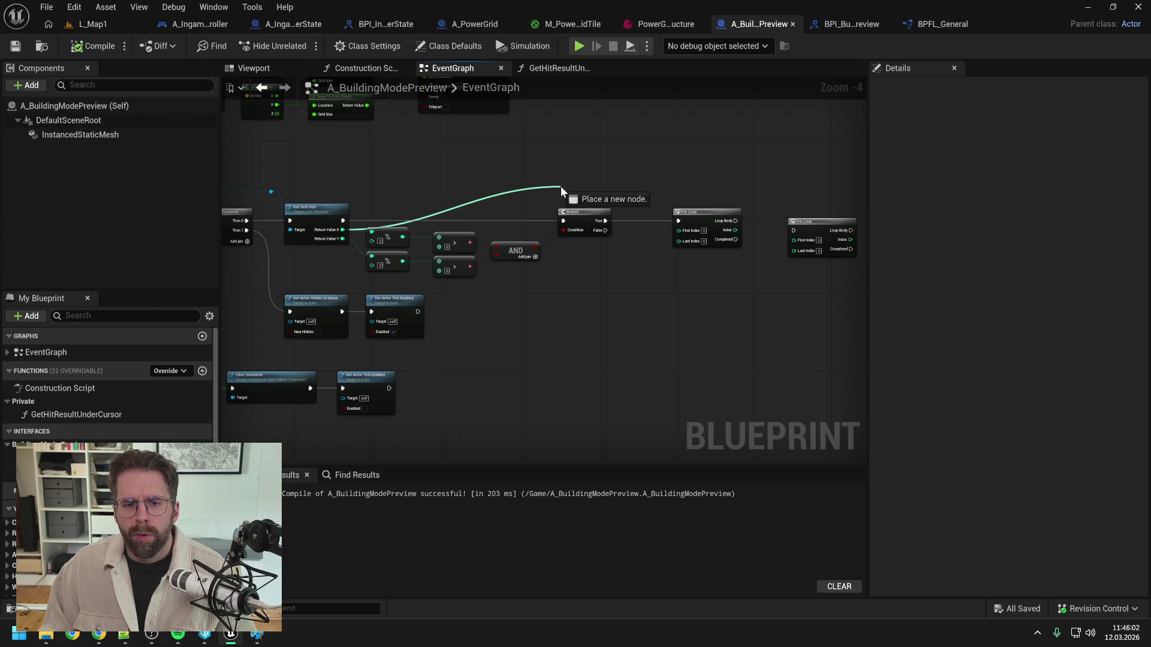
{"action": "mouse_move", "coordinate": [561, 188]}
{"action": "left_mouse_down"}
{"action": "mouse_move", "coordinate": [608, 257]}
{"action": "mouse_move", "coordinate": [627, 261]}
{"action": "left_mouse_up"}
{"action": "left_click", "coordinate": [621, 175]}
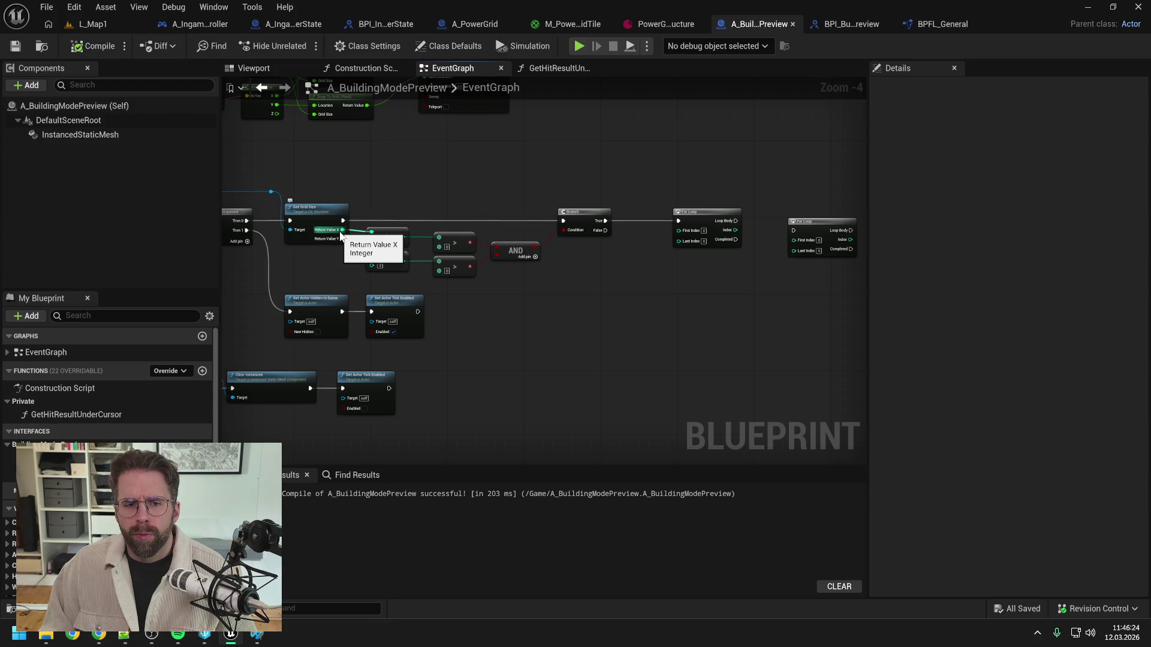
Step: Convert Return Value X with a To Float node, routing its wire above the Branch via straightened reroutes
{"action": "mouse_move", "coordinate": [340, 234]}
{"action": "left_mouse_down"}
{"action": "mouse_move", "coordinate": [598, 270]}
{"action": "mouse_move", "coordinate": [629, 256]}
{"action": "left_mouse_up"}
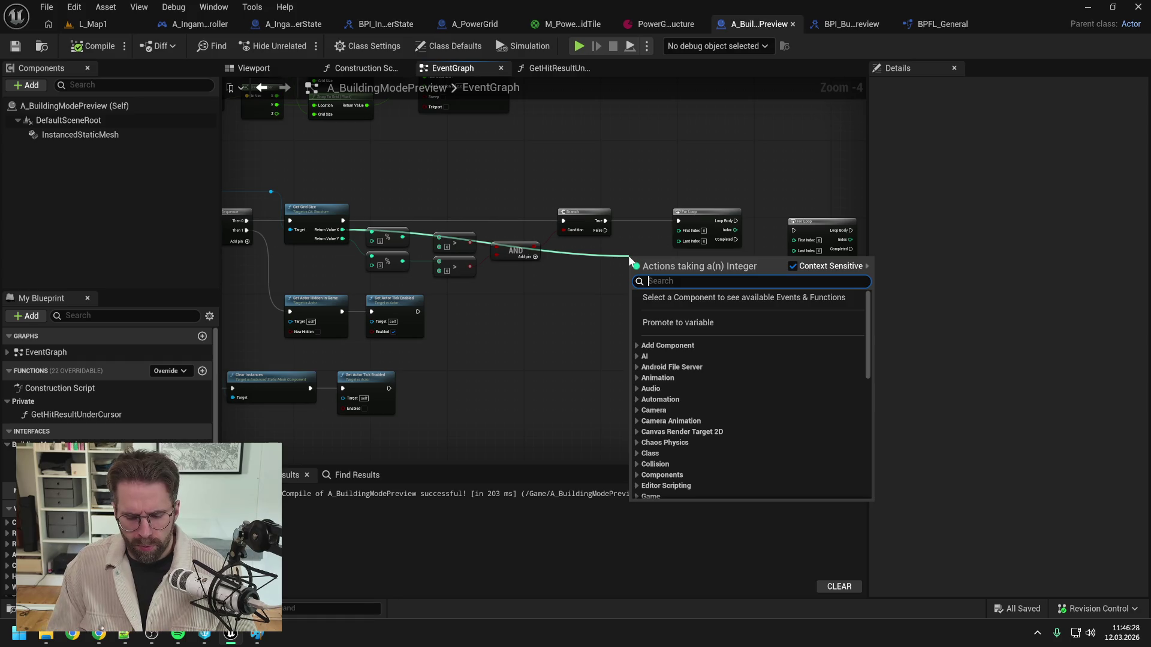
{"action": "type", "text": "to float"}
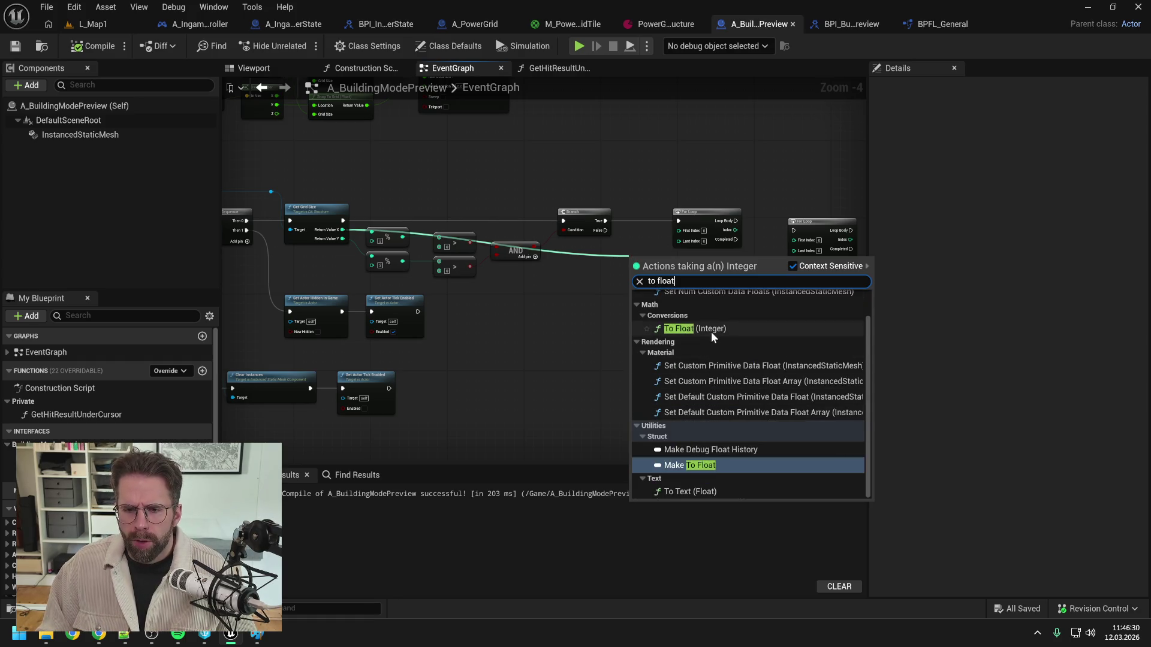
{"action": "left_click", "coordinate": [692, 328]}
{"action": "double_click", "coordinate": [609, 261]}
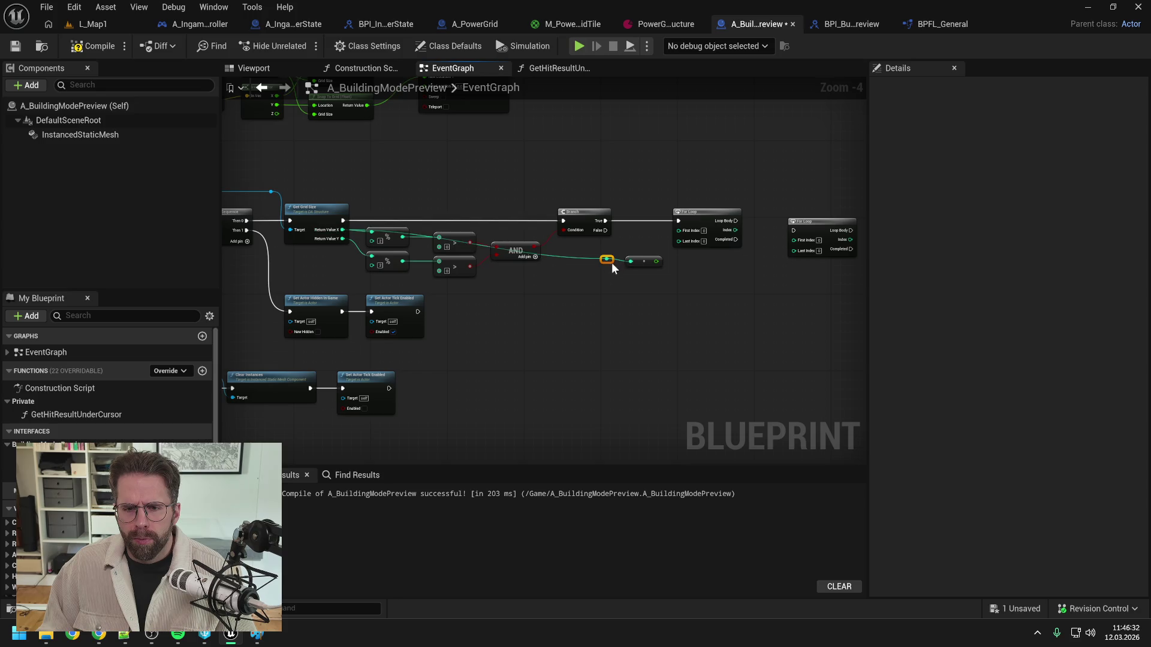
{"action": "mouse_move", "coordinate": [608, 260]}
{"action": "left_mouse_down"}
{"action": "mouse_move", "coordinate": [617, 192]}
{"action": "mouse_move", "coordinate": [364, 196]}
{"action": "left_mouse_up"}
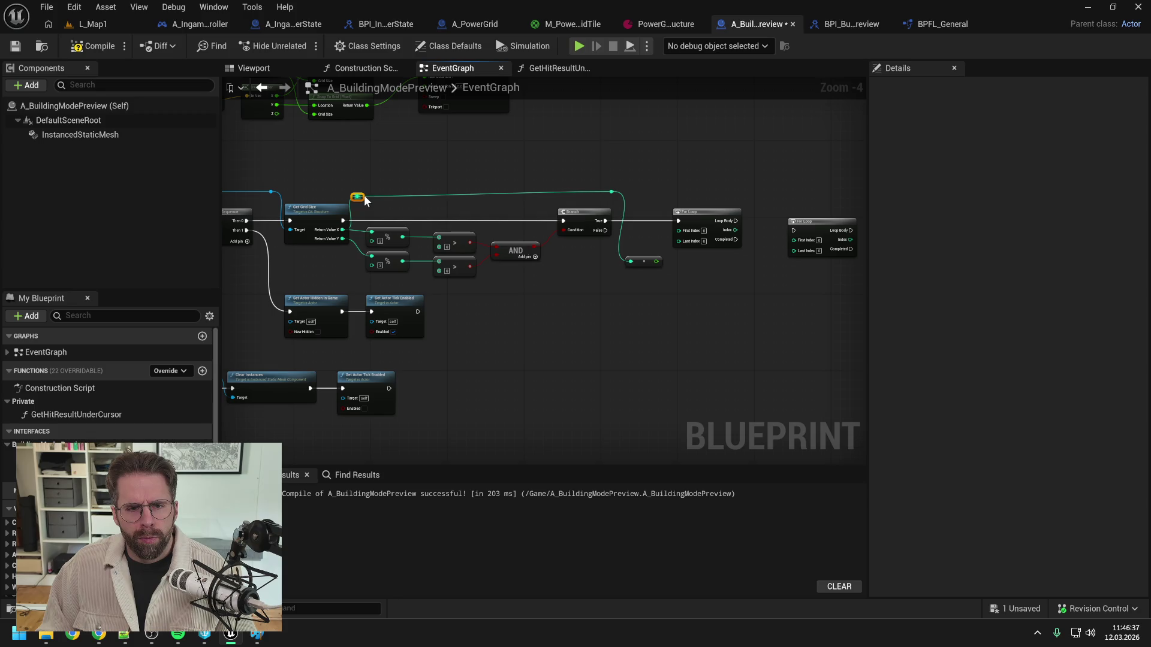
{"action": "left_click", "coordinate": [612, 192]}
{"action": "left_click_drag", "start_coordinate": [337, 174], "coordinate": [665, 197]}
{"action": "key", "text": "q"}
{"action": "left_click", "coordinate": [674, 195]}
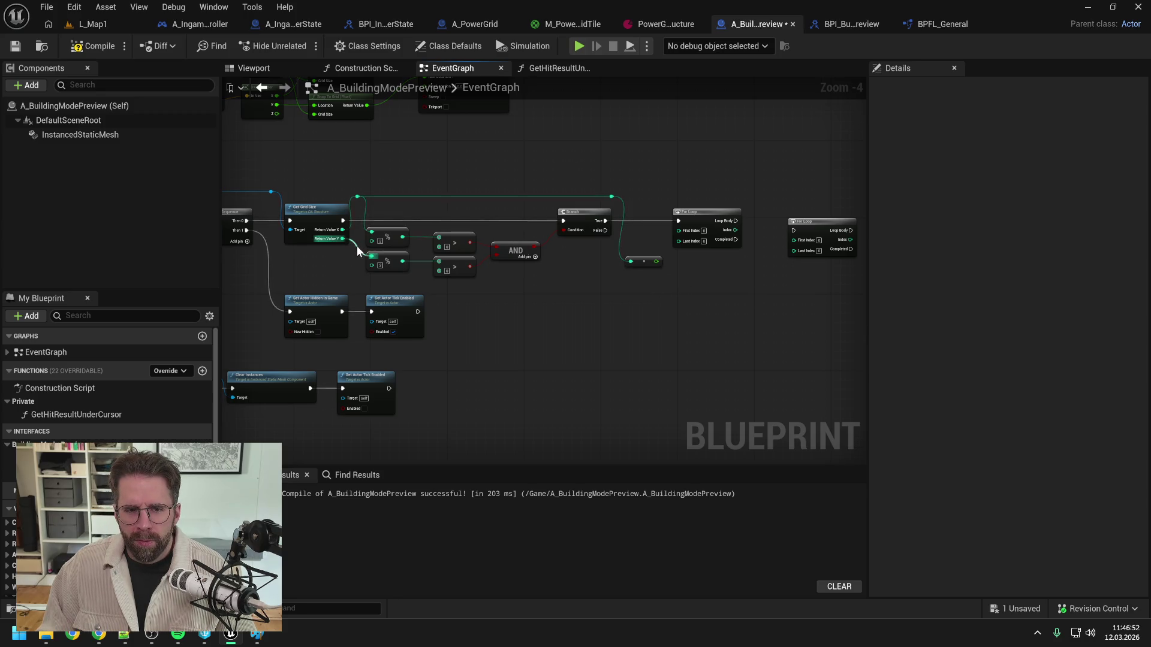
Step: Add a To Float conversion for the other integer, with reroute points tidying its wire
{"action": "double_click", "coordinate": [359, 208]}
{"action": "mouse_move", "coordinate": [362, 213]}
{"action": "left_mouse_down"}
{"action": "mouse_move", "coordinate": [596, 300]}
{"action": "mouse_move", "coordinate": [643, 280]}
{"action": "left_mouse_up"}
{"action": "left_click", "coordinate": [359, 211]}
{"action": "type", "text": "to floa"}
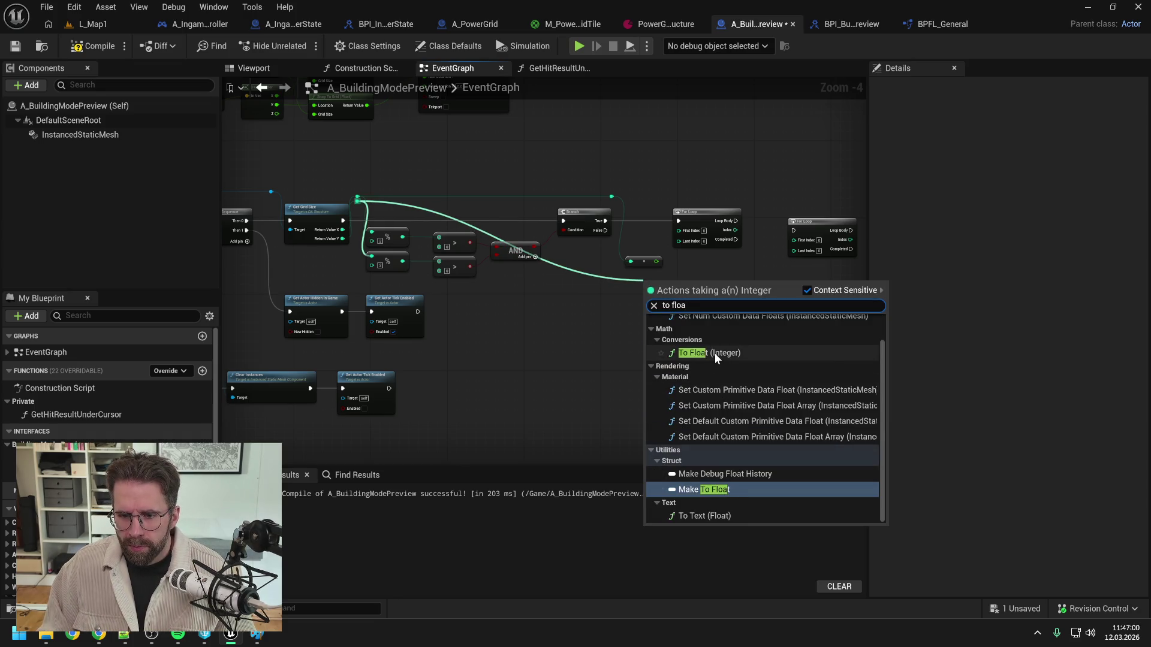
{"action": "left_click", "coordinate": [714, 353]}
{"action": "double_click", "coordinate": [610, 282]}
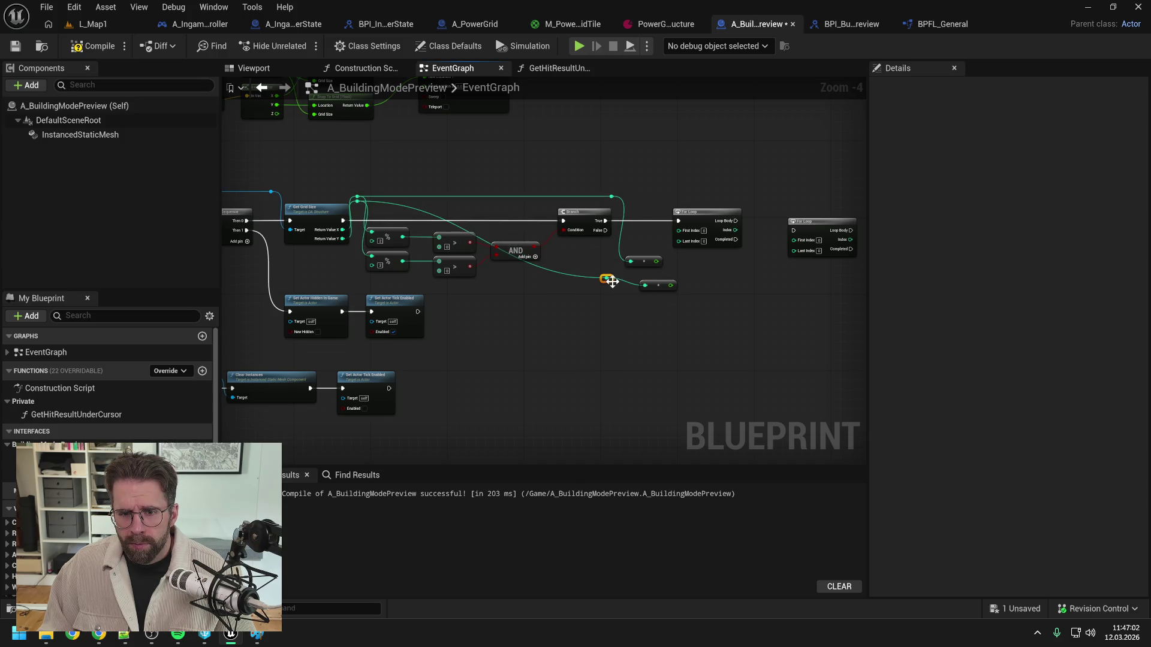
{"action": "left_click_drag", "start_coordinate": [610, 282], "coordinate": [615, 206]}
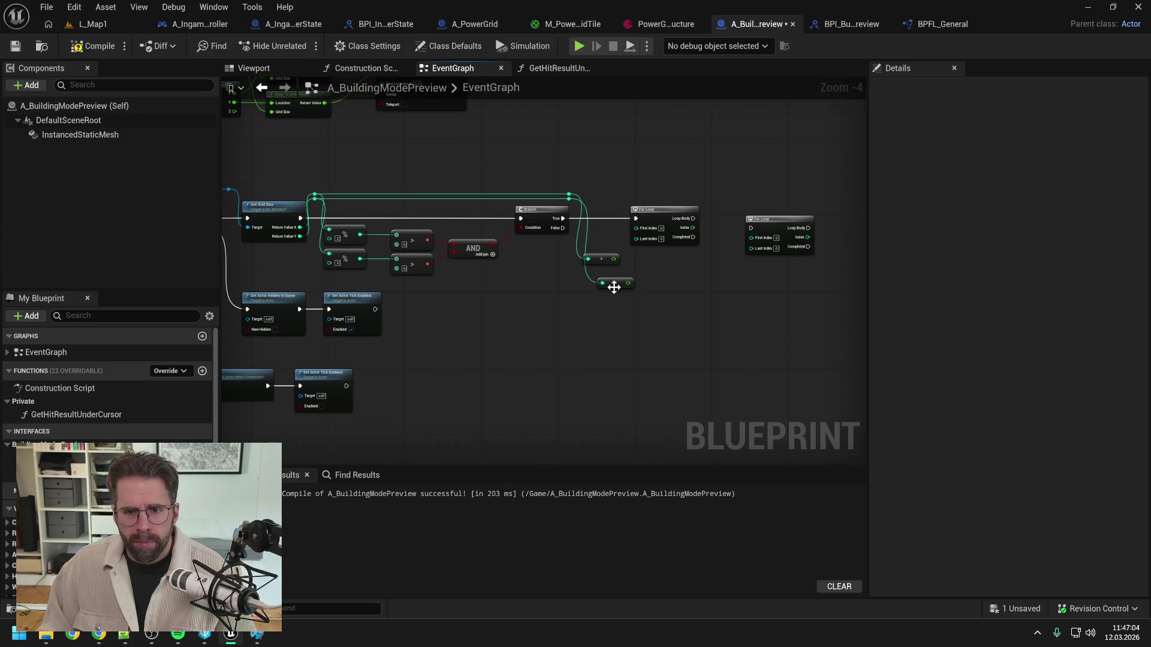
{"action": "left_click_drag", "start_coordinate": [614, 284], "coordinate": [599, 278]}
{"action": "left_click", "coordinate": [669, 275]}
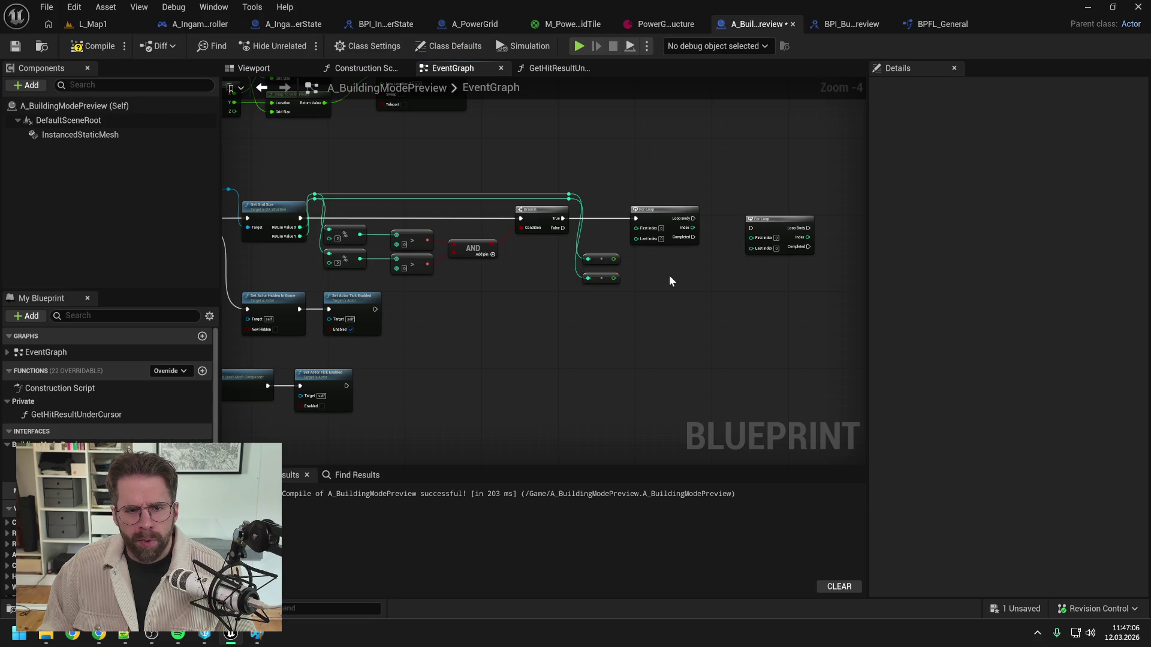
Step: Shift the For Loops right, divide the upper float by 2.0, and save
{"action": "mouse_move", "coordinate": [710, 177]}
{"action": "left_mouse_down"}
{"action": "mouse_move", "coordinate": [610, 222]}
{"action": "mouse_move", "coordinate": [716, 222]}
{"action": "left_mouse_up"}
{"action": "left_click", "coordinate": [608, 253]}
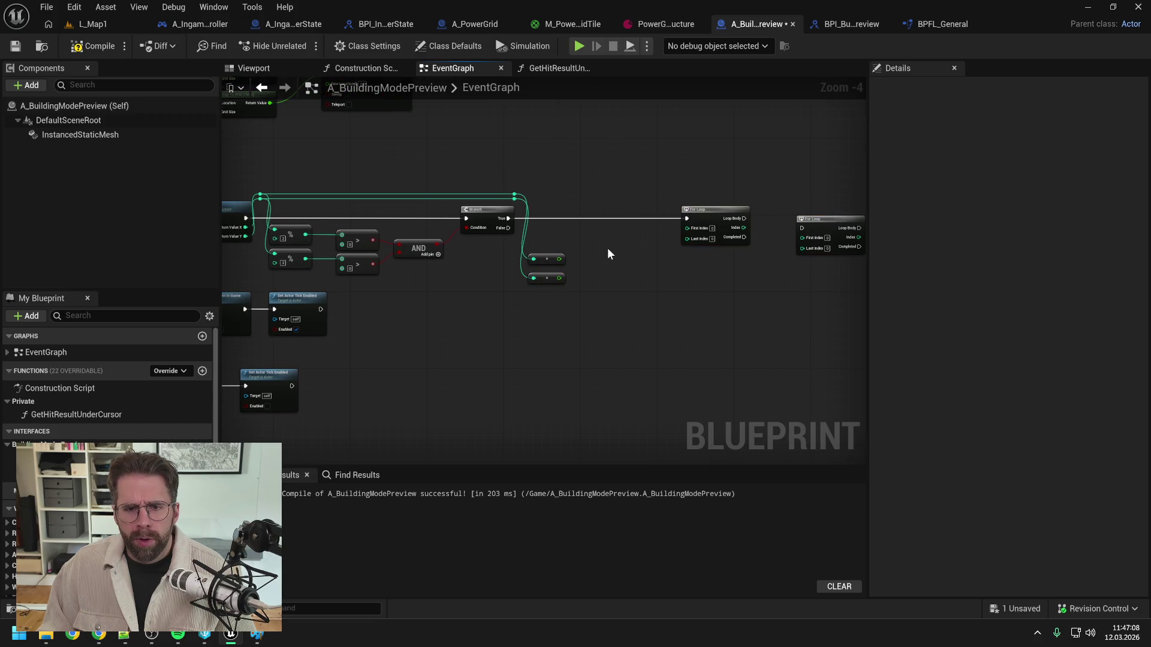
{"action": "left_click_drag", "start_coordinate": [559, 258], "coordinate": [603, 257]}
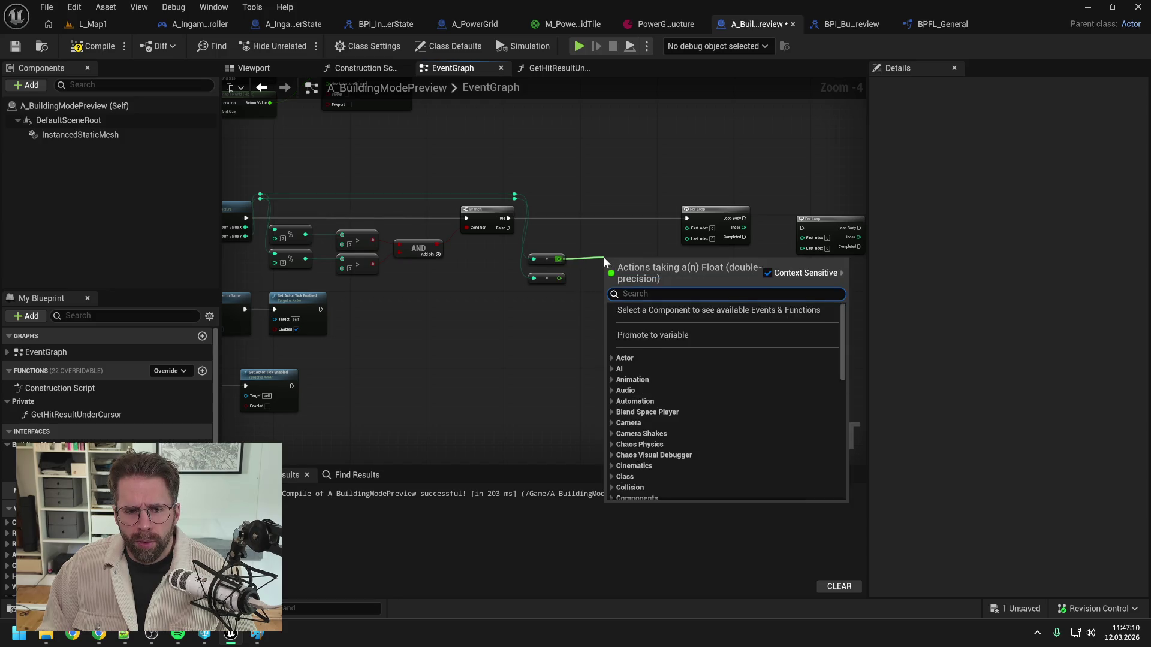
{"action": "type", "text": "/"}
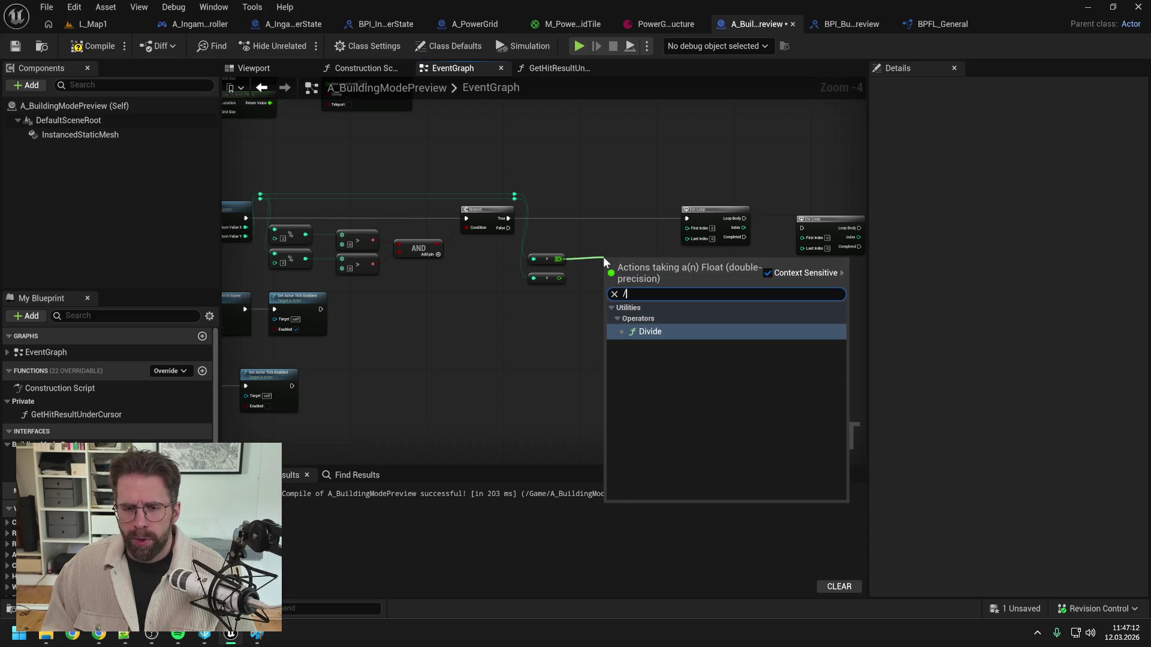
{"action": "key", "text": "Return"}
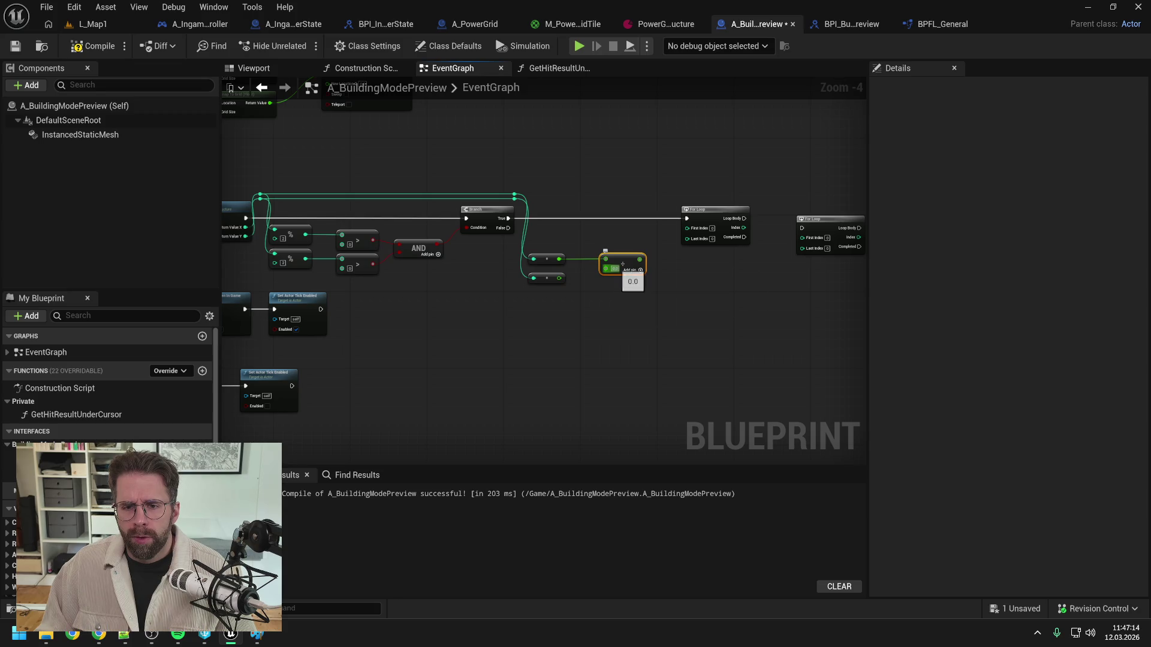
{"action": "left_click", "coordinate": [616, 319]}
{"action": "left_click_drag", "start_coordinate": [540, 243], "coordinate": [599, 270]}
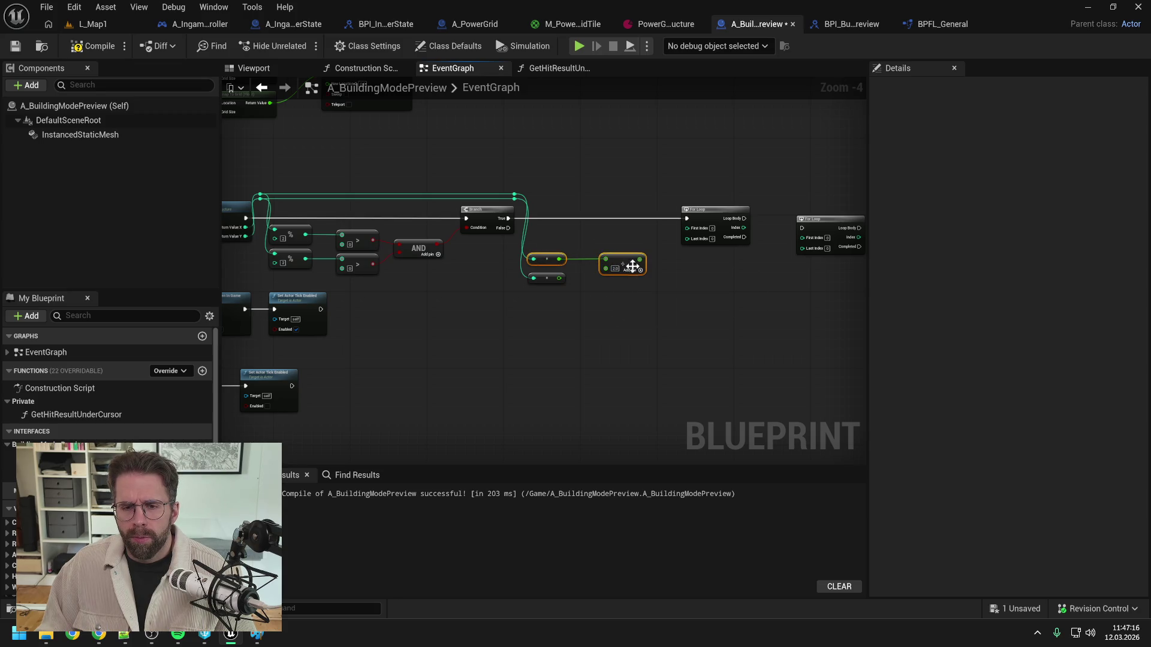
{"action": "left_click", "coordinate": [599, 318]}
{"action": "key", "text": "ctrl+s"}
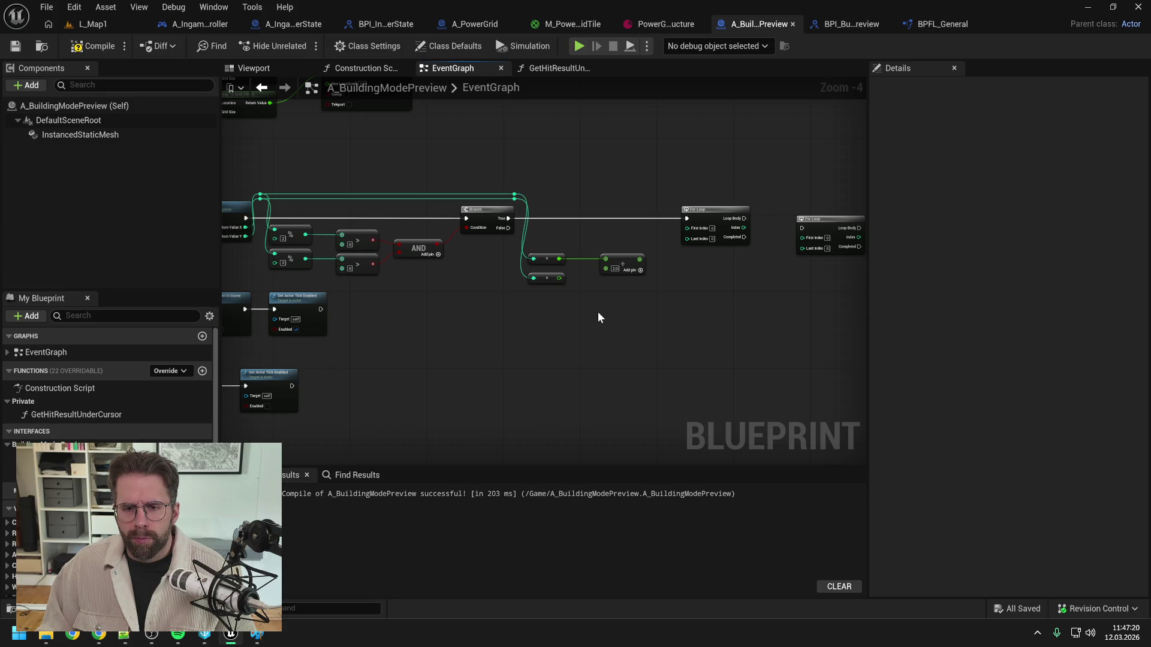
Step: Add a Floor node after the Divide, align the nodes, and save
{"action": "mouse_move", "coordinate": [641, 262]}
{"action": "left_mouse_down"}
{"action": "mouse_move", "coordinate": [626, 264]}
{"action": "mouse_move", "coordinate": [645, 267]}
{"action": "left_mouse_up"}
{"action": "type", "text": "floor"}
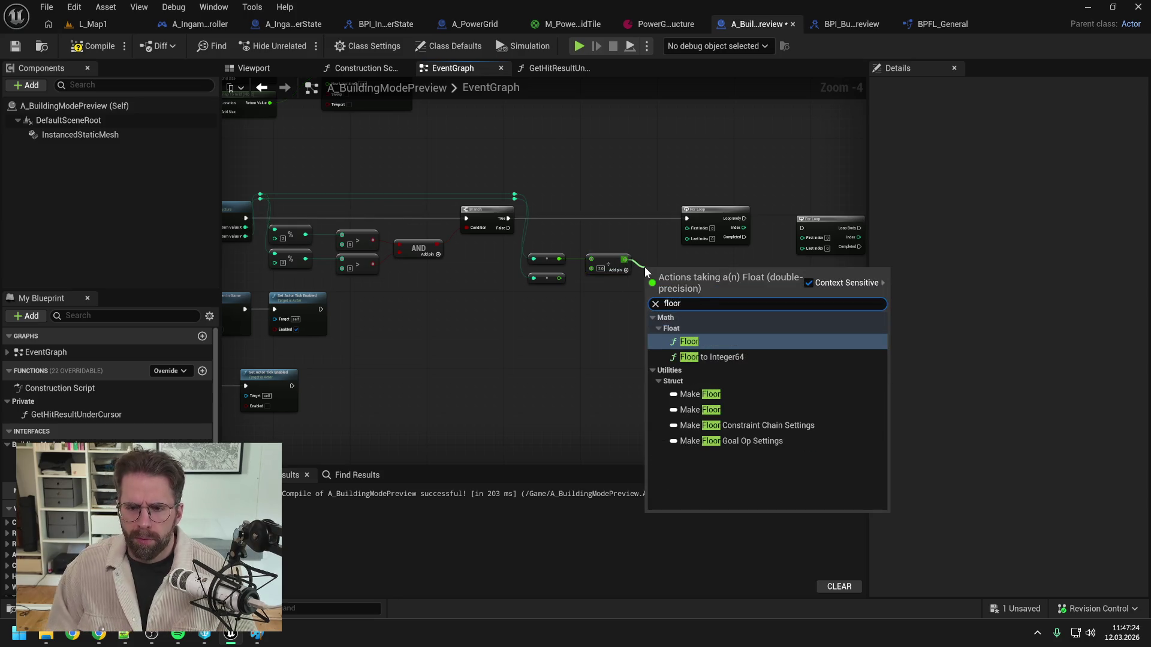
{"action": "key", "text": "Return"}
{"action": "left_click_drag", "start_coordinate": [621, 290], "coordinate": [734, 243]}
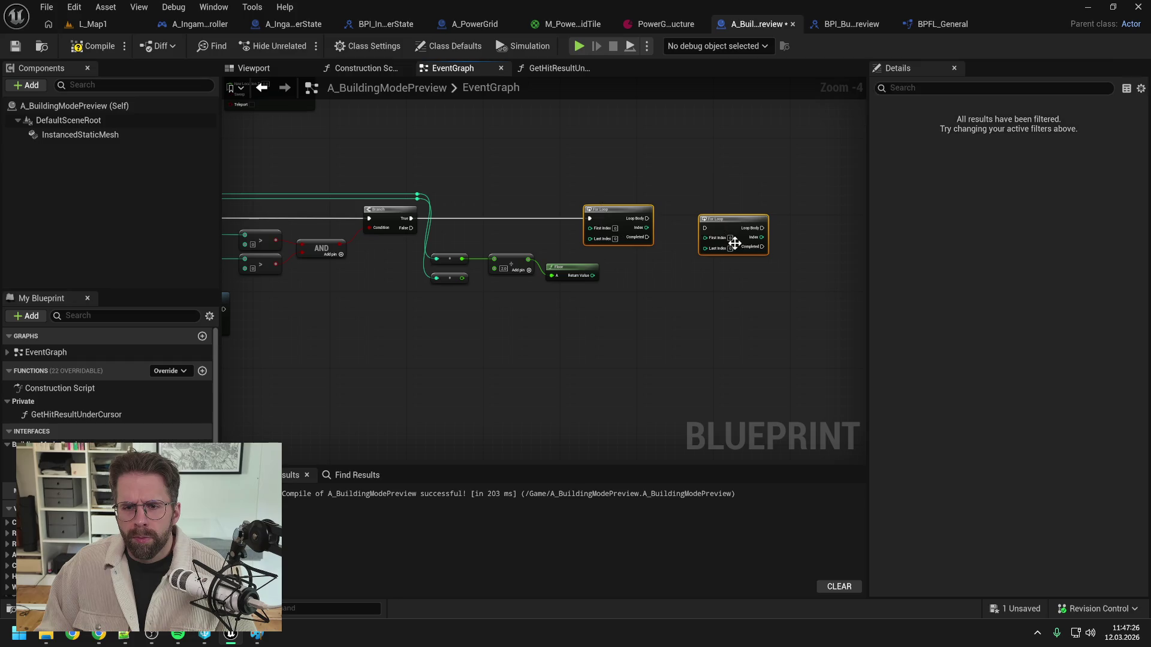
{"action": "left_click_drag", "start_coordinate": [622, 208], "coordinate": [699, 207]}
{"action": "left_click_drag", "start_coordinate": [569, 270], "coordinate": [573, 255]}
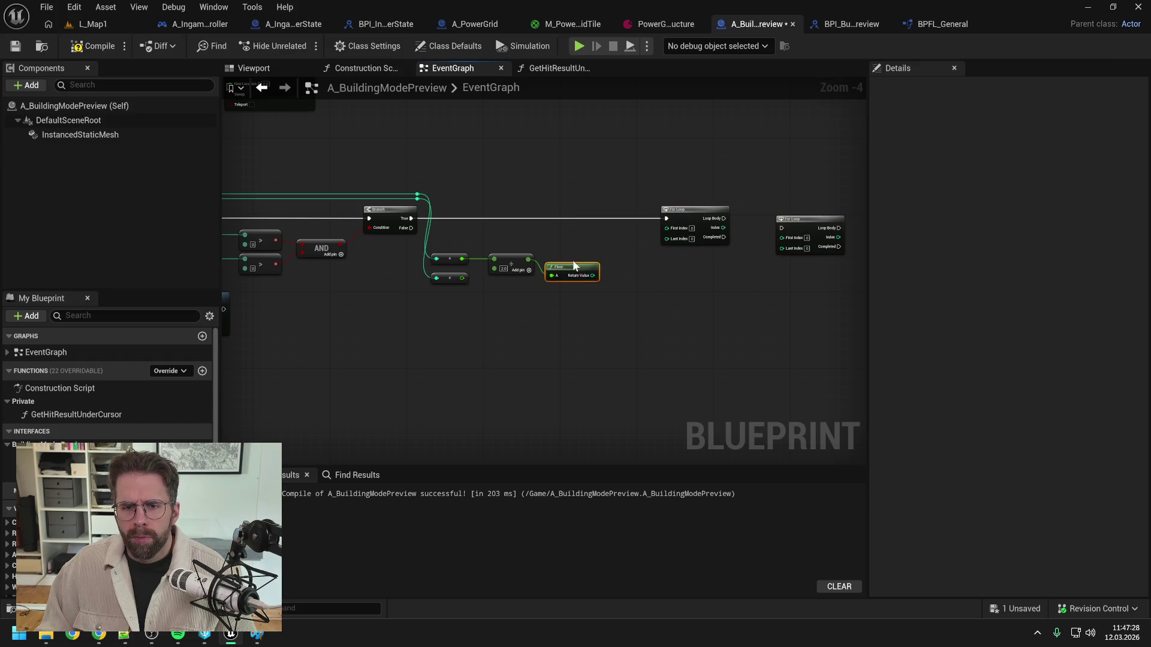
{"action": "left_click", "coordinate": [464, 242]}
{"action": "left_click_drag", "start_coordinate": [539, 300], "coordinate": [592, 305]}
{"action": "key", "text": "ctrl+s"}
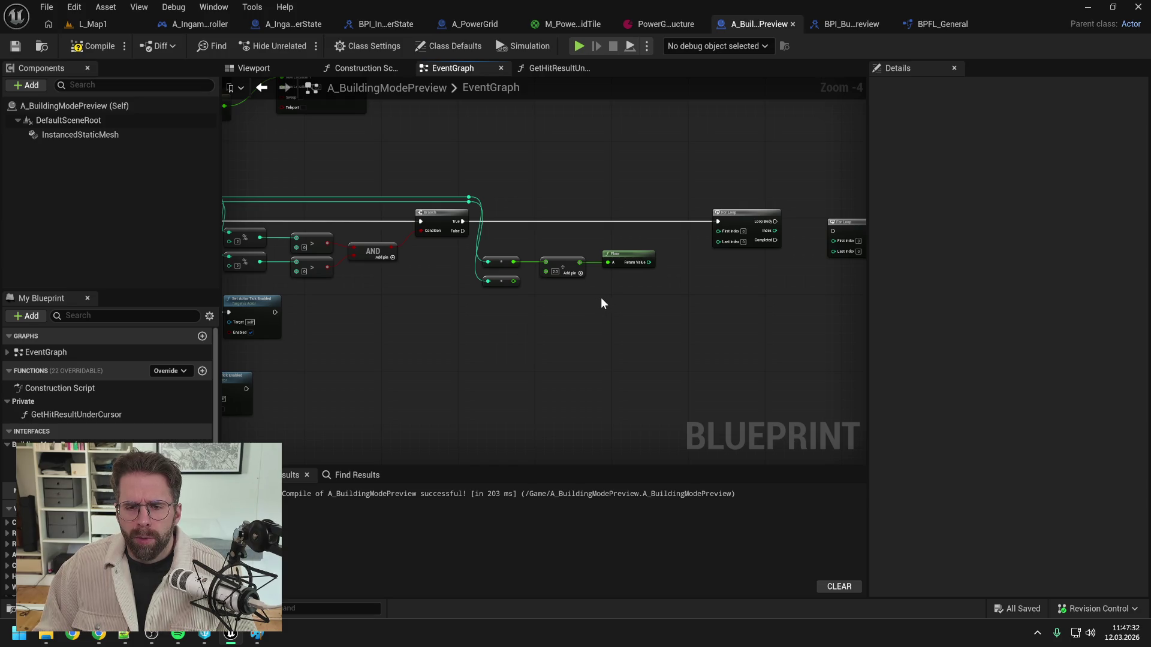
Step: Connect the multiply result to the first loop's First Index, reroute the Last Index wire, compile and save
{"action": "left_click_drag", "start_coordinate": [602, 303], "coordinate": [640, 294]}
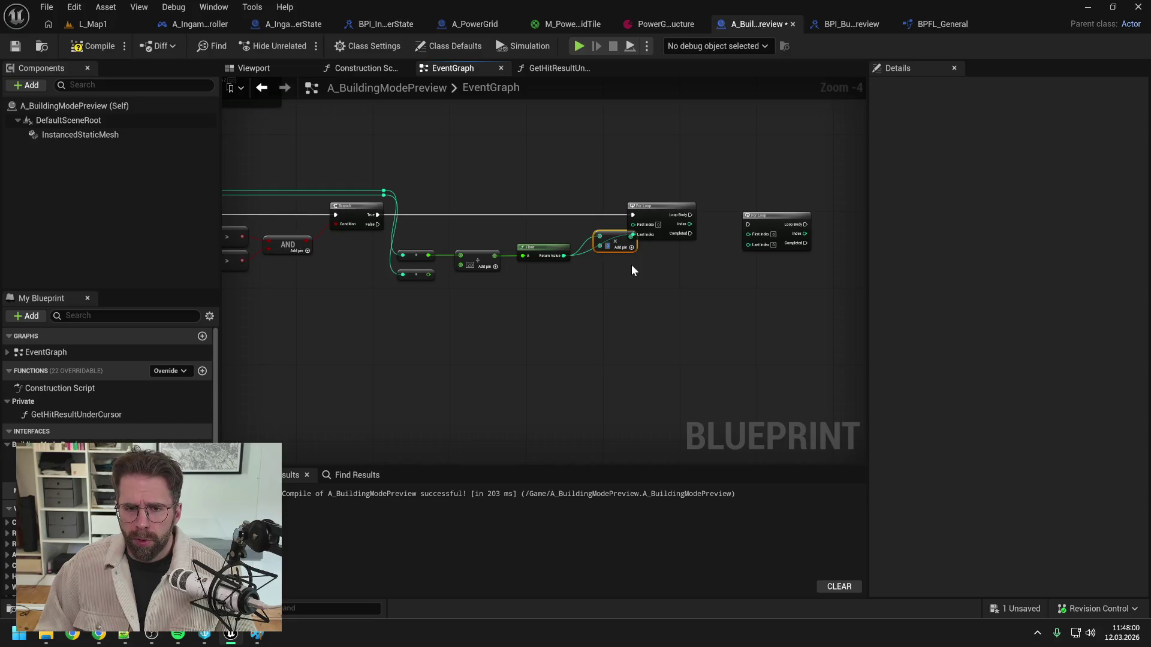
{"action": "type", "text": "1"}
{"action": "mouse_move", "coordinate": [594, 233]}
{"action": "left_mouse_down"}
{"action": "mouse_move", "coordinate": [576, 228]}
{"action": "mouse_move", "coordinate": [636, 230]}
{"action": "mouse_move", "coordinate": [653, 206]}
{"action": "mouse_move", "coordinate": [637, 268]}
{"action": "left_mouse_up"}
{"action": "double_click", "coordinate": [639, 234]}
{"action": "double_click", "coordinate": [582, 257]}
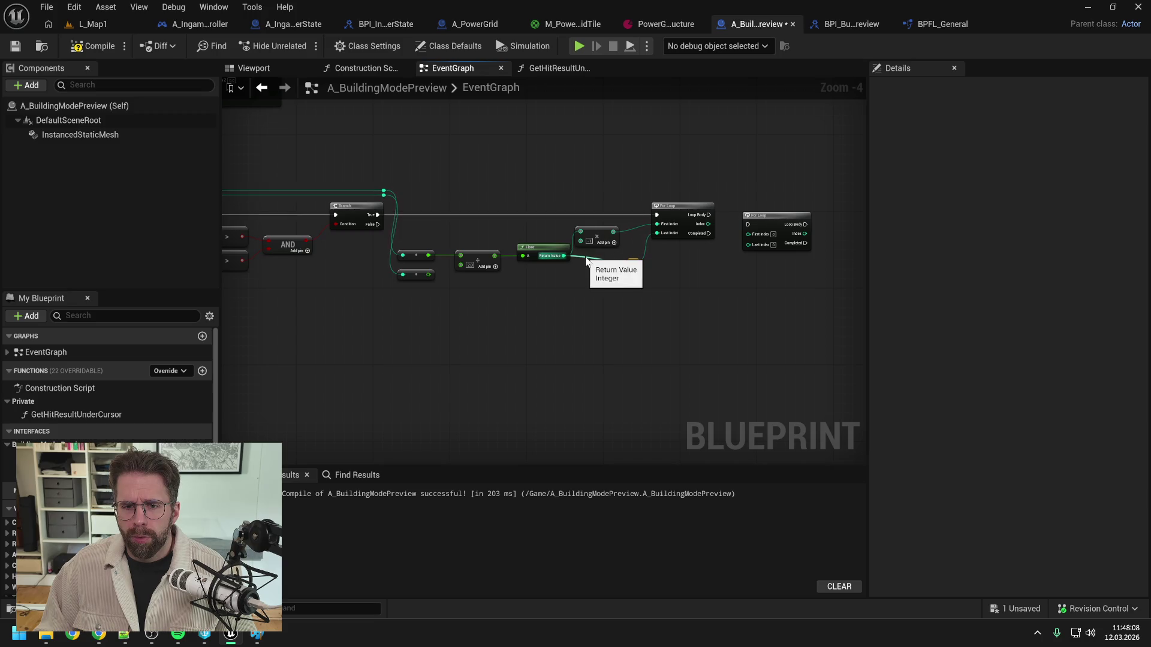
{"action": "left_click_drag", "start_coordinate": [584, 266], "coordinate": [583, 264]}
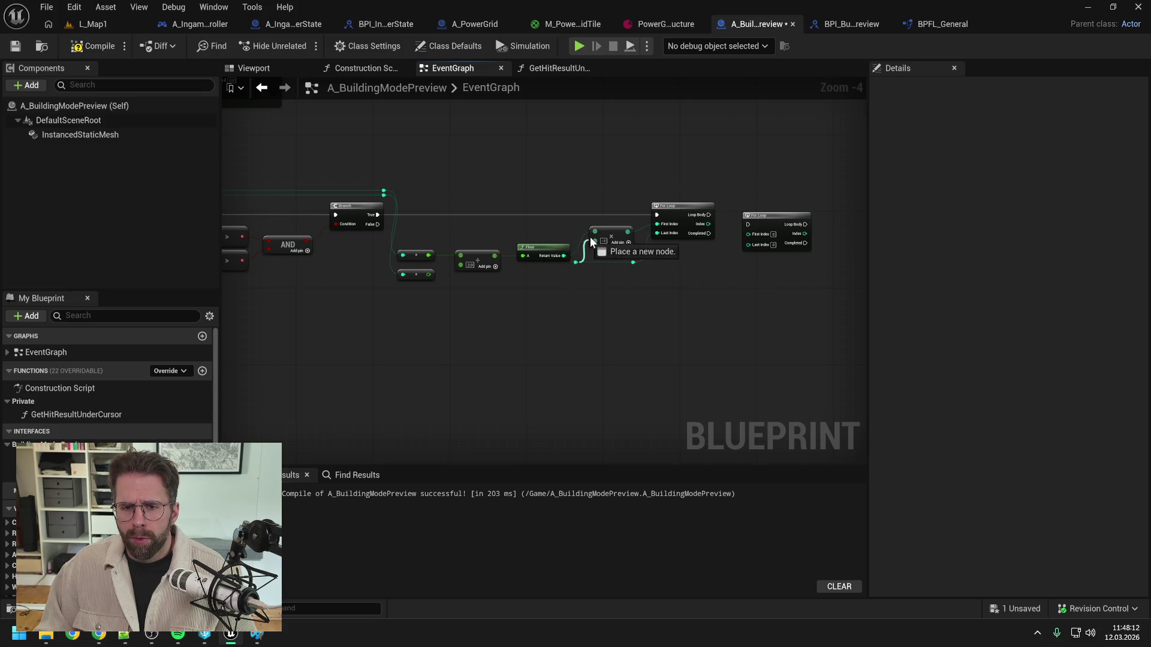
{"action": "left_click", "coordinate": [655, 268]}
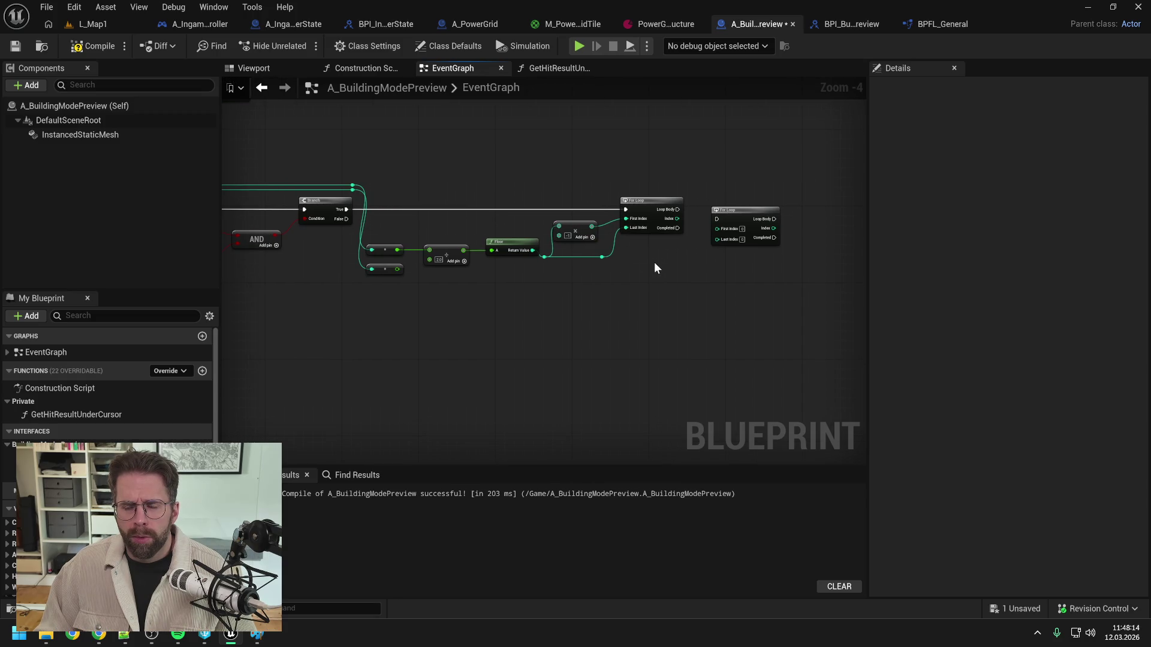
{"action": "key", "text": "F7"}
{"action": "key", "text": "ctrl+s"}
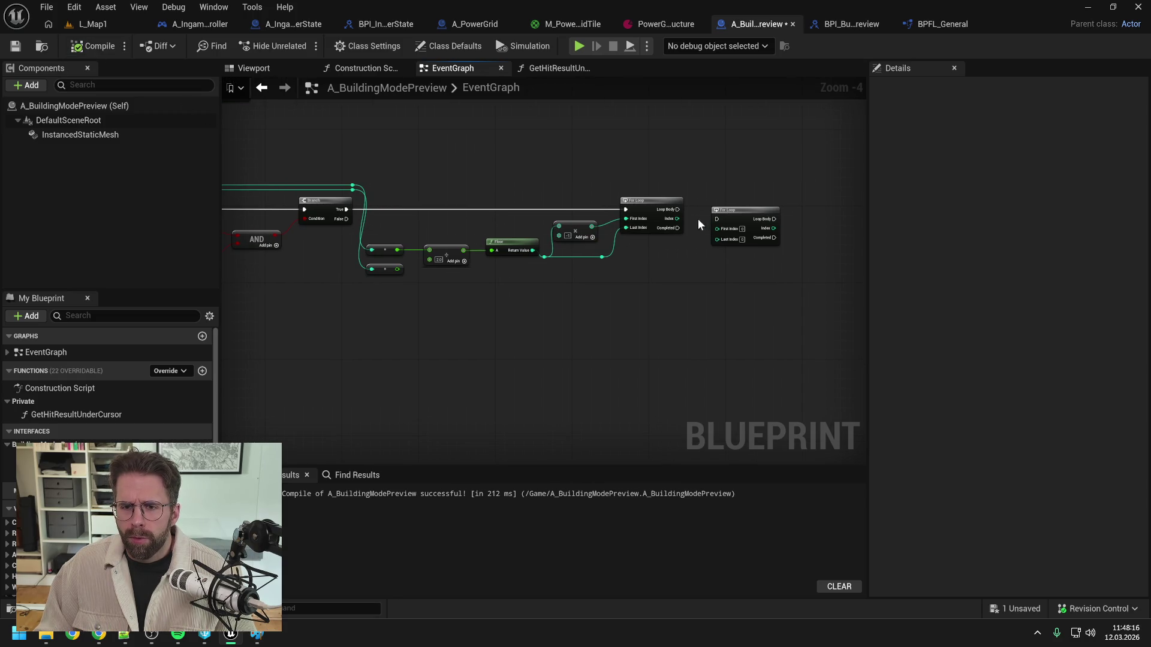
Step: Run the second For Loop from the first loop's Loop Body, then compile and save
{"action": "mouse_move", "coordinate": [677, 209]}
{"action": "left_mouse_down"}
{"action": "mouse_move", "coordinate": [716, 220]}
{"action": "mouse_move", "coordinate": [751, 201]}
{"action": "left_mouse_up"}
{"action": "left_click", "coordinate": [687, 270]}
{"action": "key", "text": "F7"}
{"action": "key", "text": "ctrl+s"}
Step: Duplicate the Divide, Floor and multiply group for the lower float and wire it to the second loop's indices
{"action": "left_click_drag", "start_coordinate": [384, 271], "coordinate": [384, 286]}
{"action": "left_click_drag", "start_coordinate": [445, 222], "coordinate": [592, 293]}
{"action": "key", "text": "ctrl+c"}
{"action": "key", "text": "ctrl+v"}
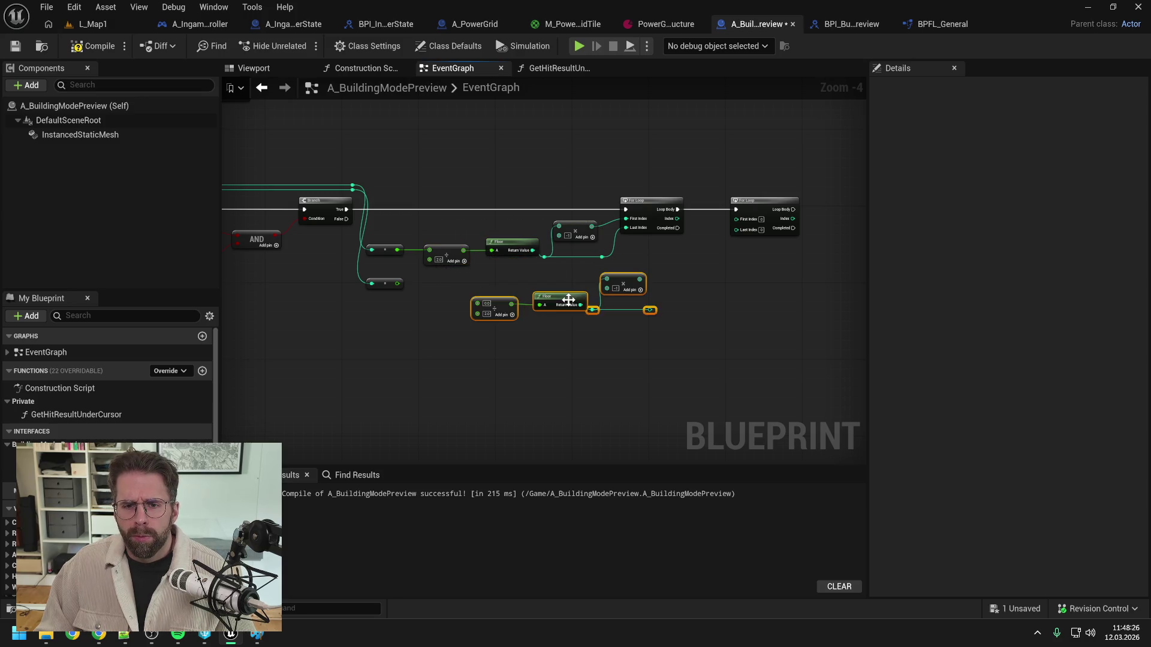
{"action": "left_click_drag", "start_coordinate": [497, 307], "coordinate": [430, 298]}
{"action": "left_click", "coordinate": [469, 275]}
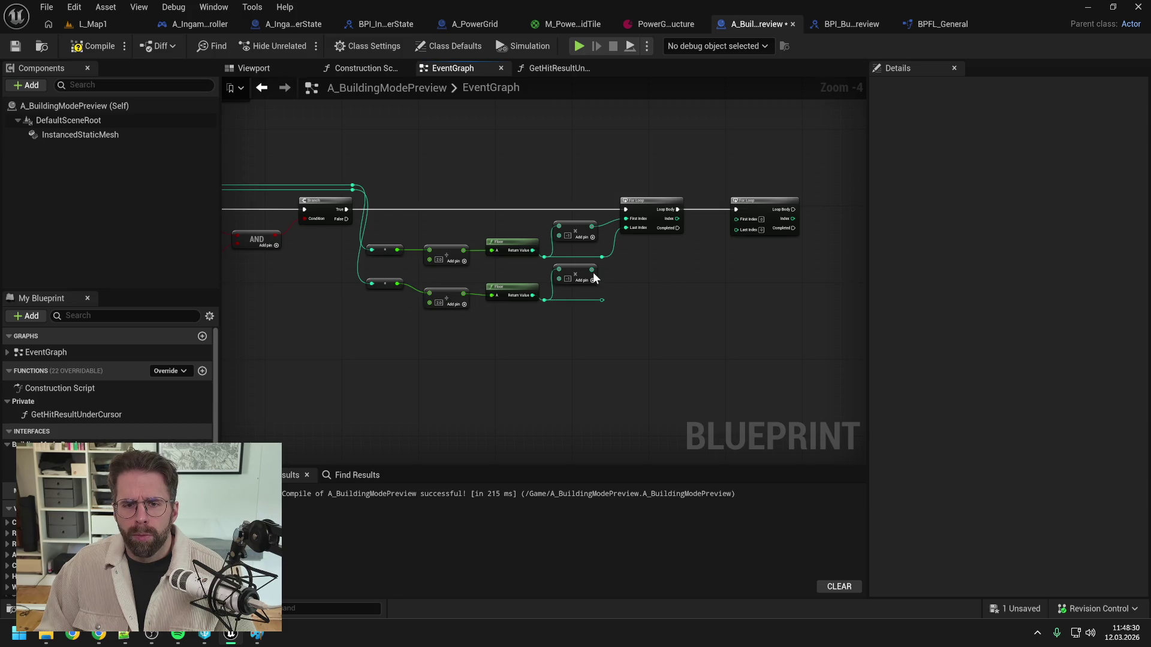
{"action": "mouse_move", "coordinate": [593, 270]}
{"action": "left_mouse_down"}
{"action": "mouse_move", "coordinate": [749, 247]}
{"action": "mouse_move", "coordinate": [730, 243]}
{"action": "mouse_move", "coordinate": [736, 218]}
{"action": "mouse_move", "coordinate": [677, 276]}
{"action": "left_mouse_up"}
{"action": "double_click", "coordinate": [698, 224]}
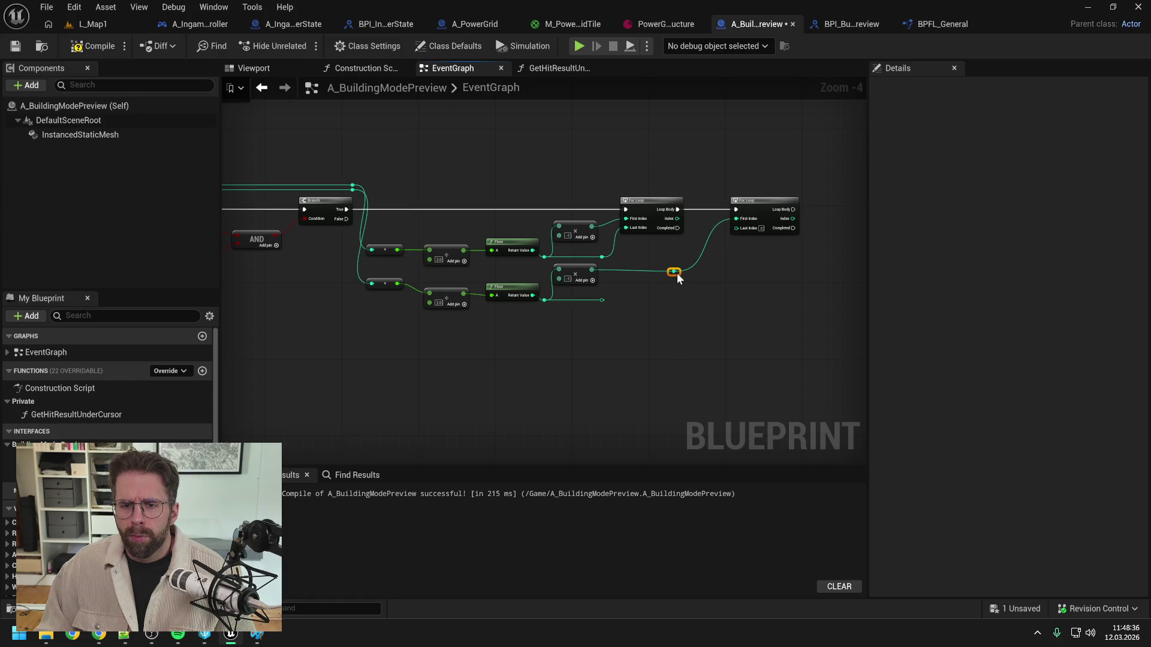
{"action": "mouse_move", "coordinate": [601, 299]}
{"action": "left_mouse_down"}
{"action": "mouse_move", "coordinate": [688, 267]}
{"action": "mouse_move", "coordinate": [742, 228]}
{"action": "left_mouse_up"}
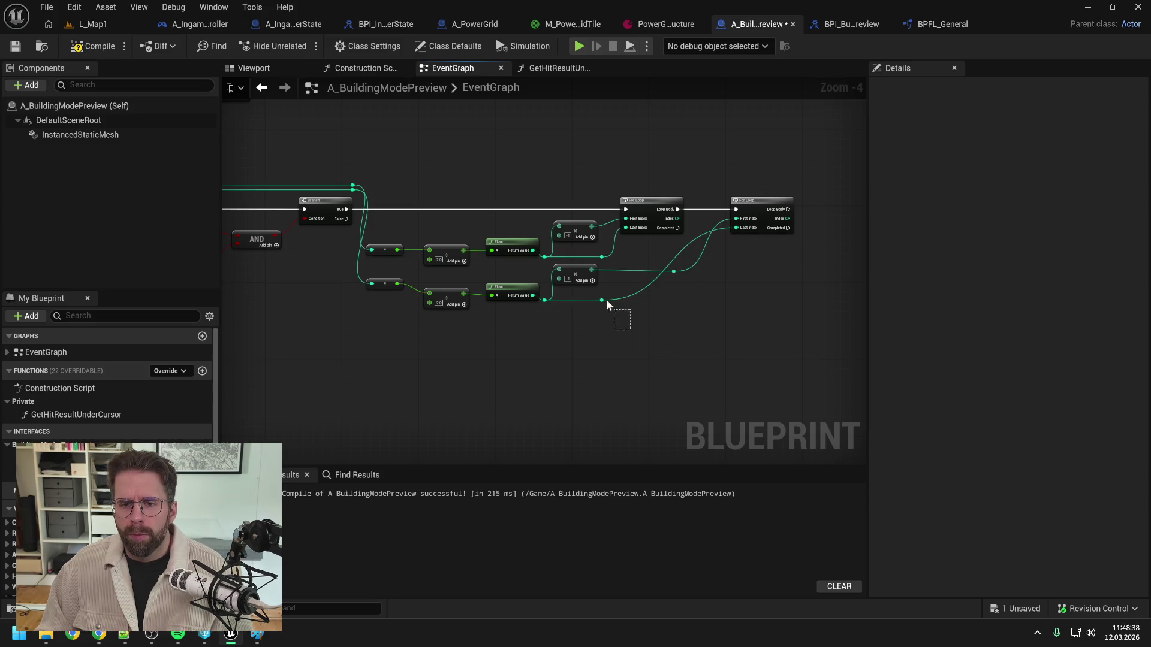
{"action": "left_click_drag", "start_coordinate": [603, 300], "coordinate": [666, 326]}
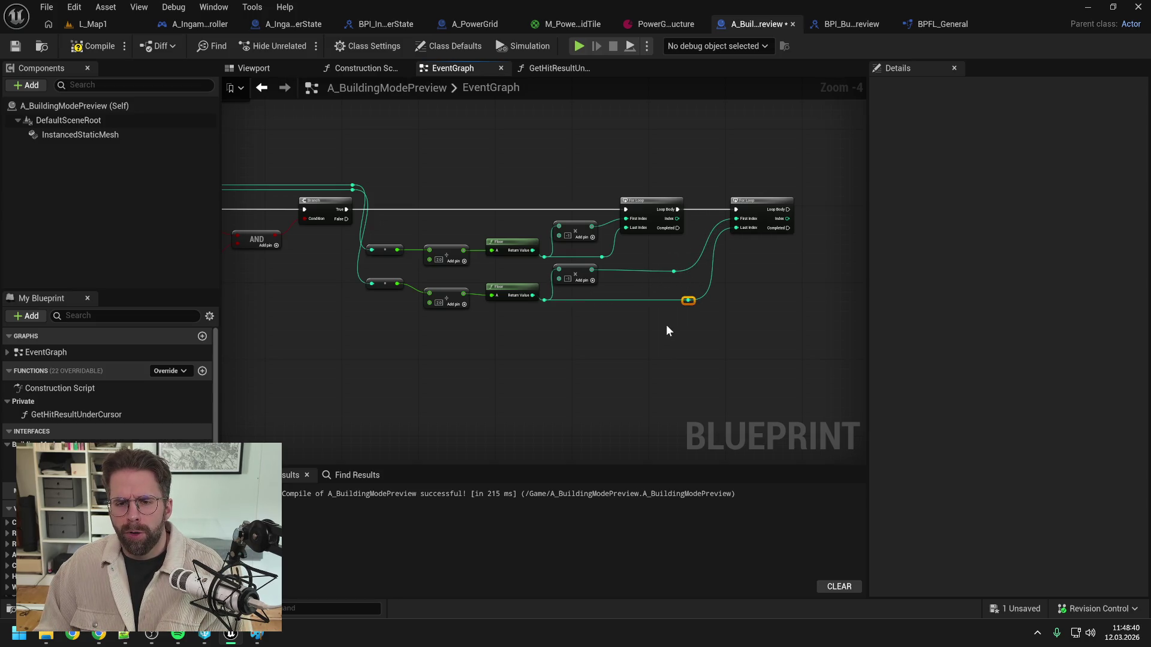
{"action": "left_click", "coordinate": [94, 46]}
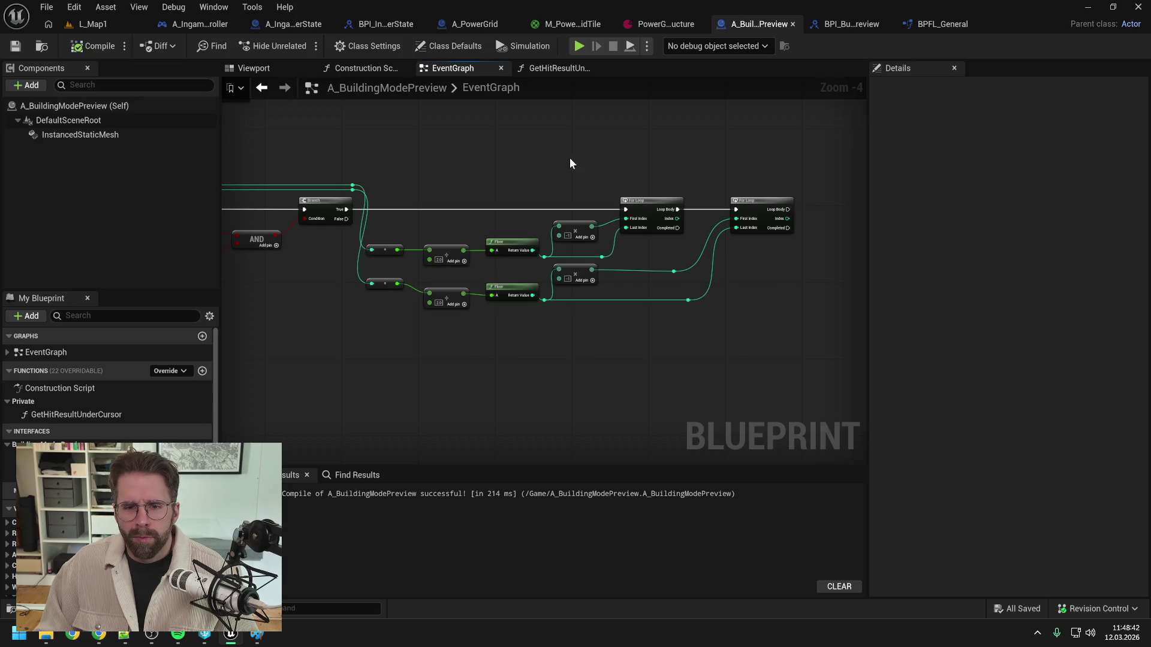
{"action": "scroll", "coordinate": [587, 157], "scroll_direction": "down", "scroll_amount": 1}
Step: Add an InstancedStaticMesh reference and an Add Instance node driven by the inner loop body, then save
{"action": "mouse_move", "coordinate": [110, 135]}
{"action": "left_mouse_down"}
{"action": "mouse_move", "coordinate": [651, 184]}
{"action": "mouse_move", "coordinate": [701, 204]}
{"action": "left_mouse_up"}
{"action": "scroll", "coordinate": [683, 188], "scroll_direction": "up", "scroll_amount": 1}
{"action": "type", "text": "add inst"}
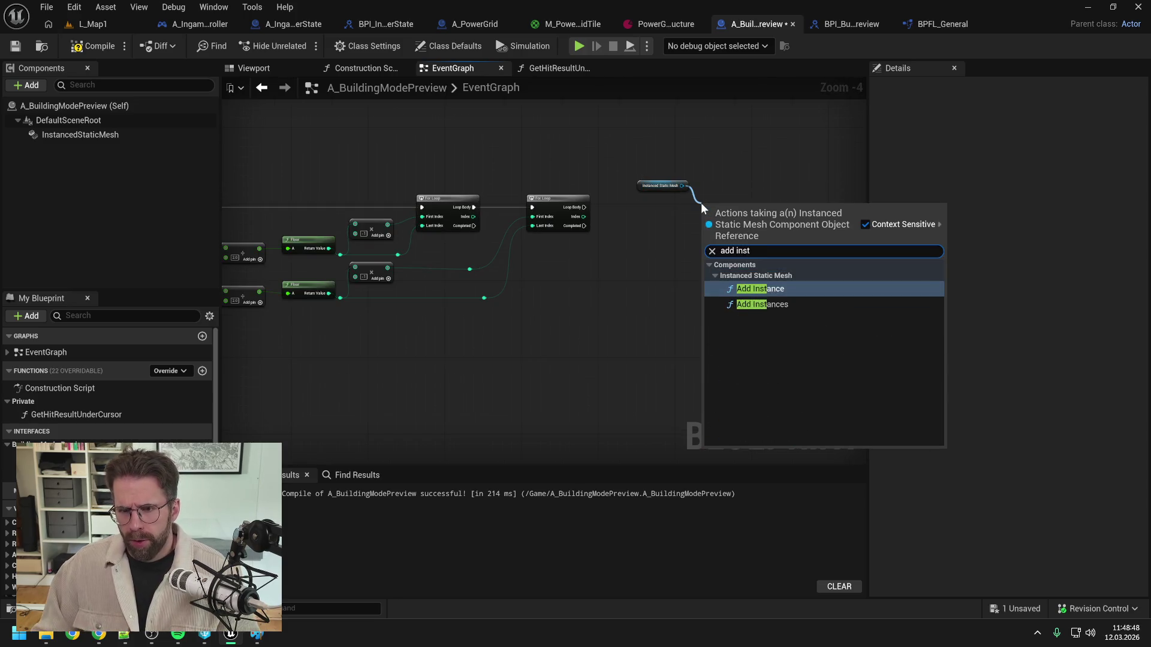
{"action": "key", "text": "Return"}
{"action": "left_click_drag", "start_coordinate": [584, 207], "coordinate": [706, 220]}
{"action": "left_click_drag", "start_coordinate": [726, 210], "coordinate": [736, 200]}
{"action": "left_click_drag", "start_coordinate": [656, 187], "coordinate": [670, 201]}
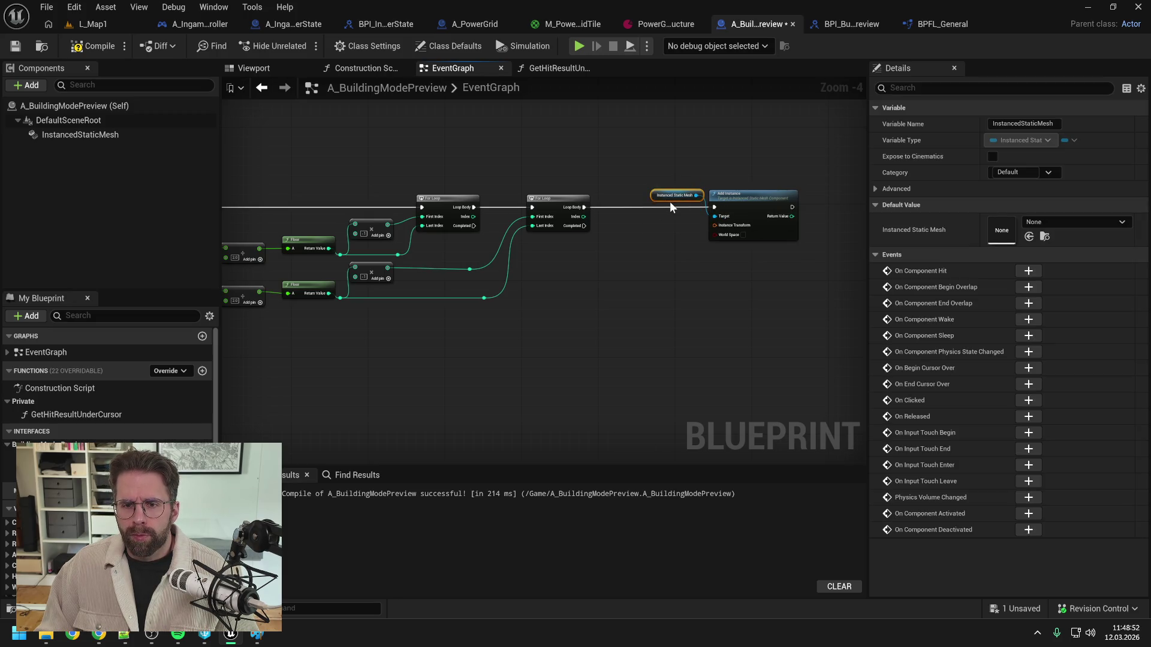
{"action": "left_click_drag", "start_coordinate": [735, 167], "coordinate": [677, 167]}
{"action": "key", "text": "ctrl+s"}
Step: Split Add Instance's Instance Transform into location, rotation and scale, then compile and save
{"action": "right_click", "coordinate": [641, 225]}
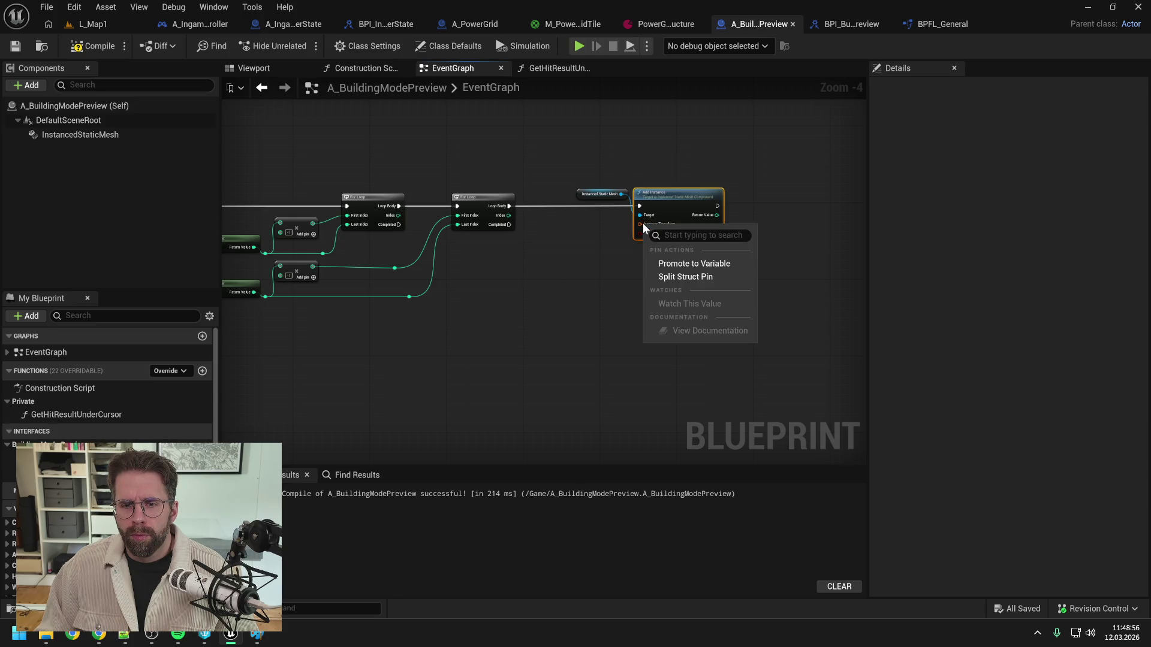
{"action": "left_click", "coordinate": [665, 276]}
{"action": "left_click", "coordinate": [93, 48]}
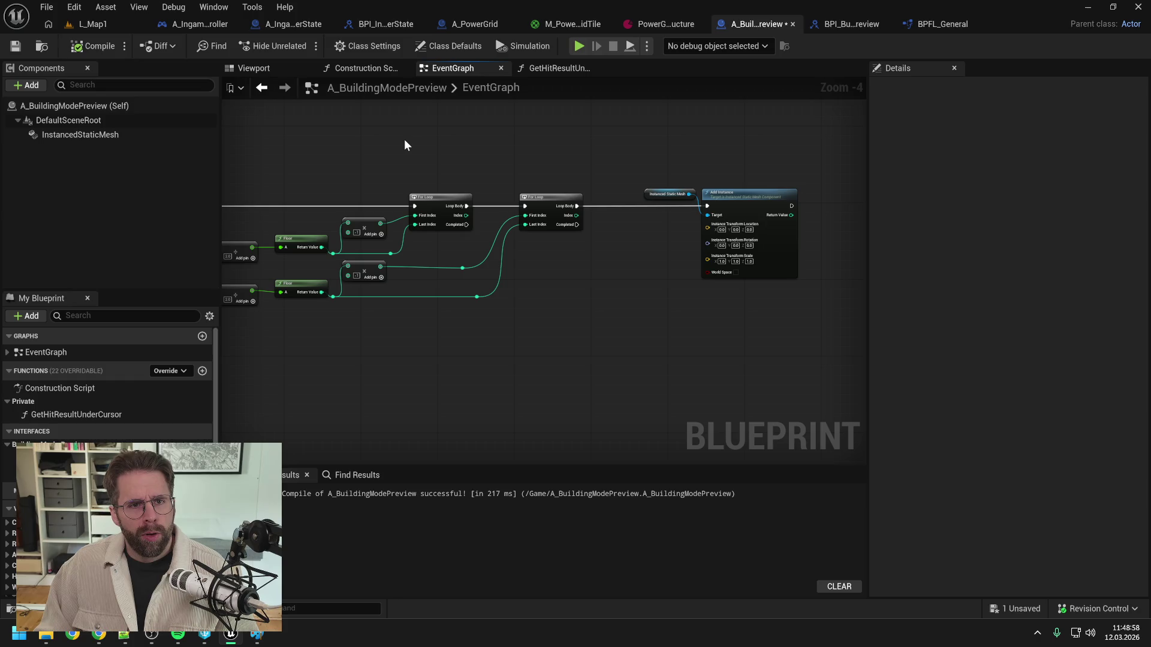
{"action": "key", "text": "ctrl+s"}
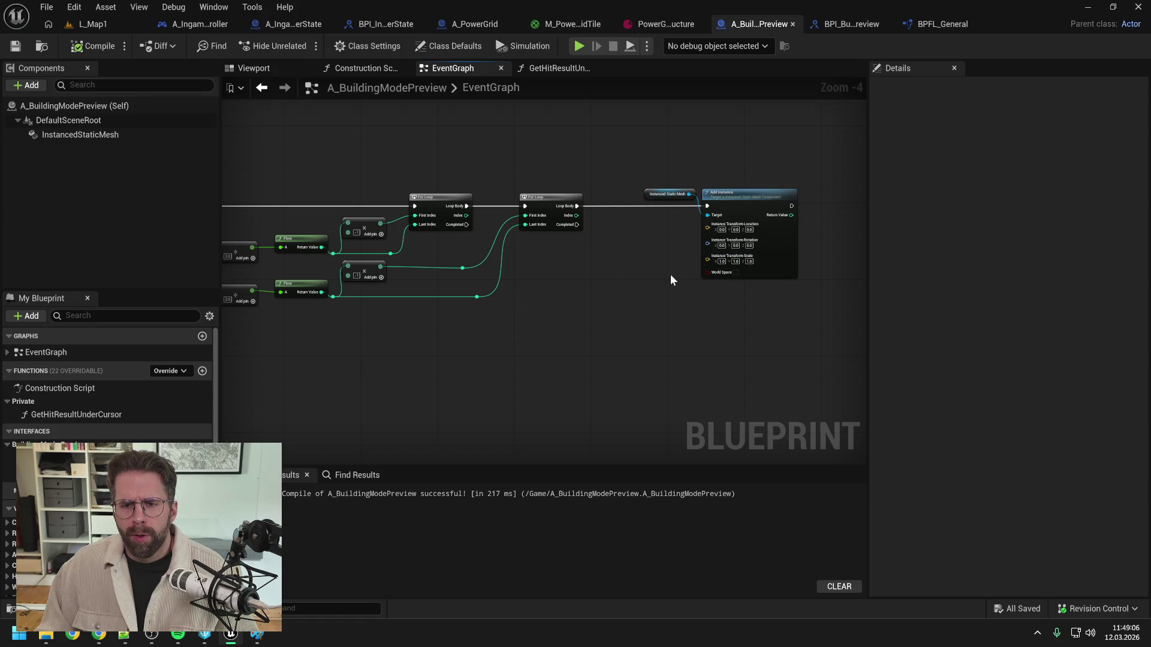
Step: Add a Get Tile Size node before Add Instance, then compile and save
{"action": "left_click_drag", "start_coordinate": [670, 276], "coordinate": [629, 276]}
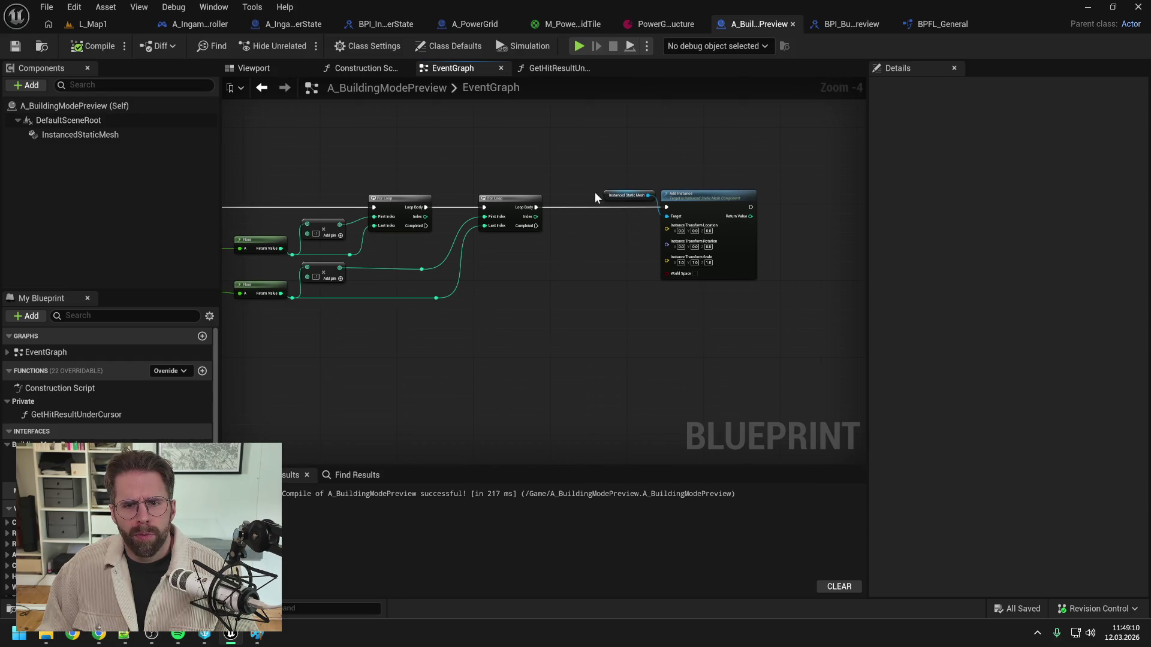
{"action": "left_click_drag", "start_coordinate": [605, 195], "coordinate": [600, 195]}
{"action": "left_click", "coordinate": [586, 167]}
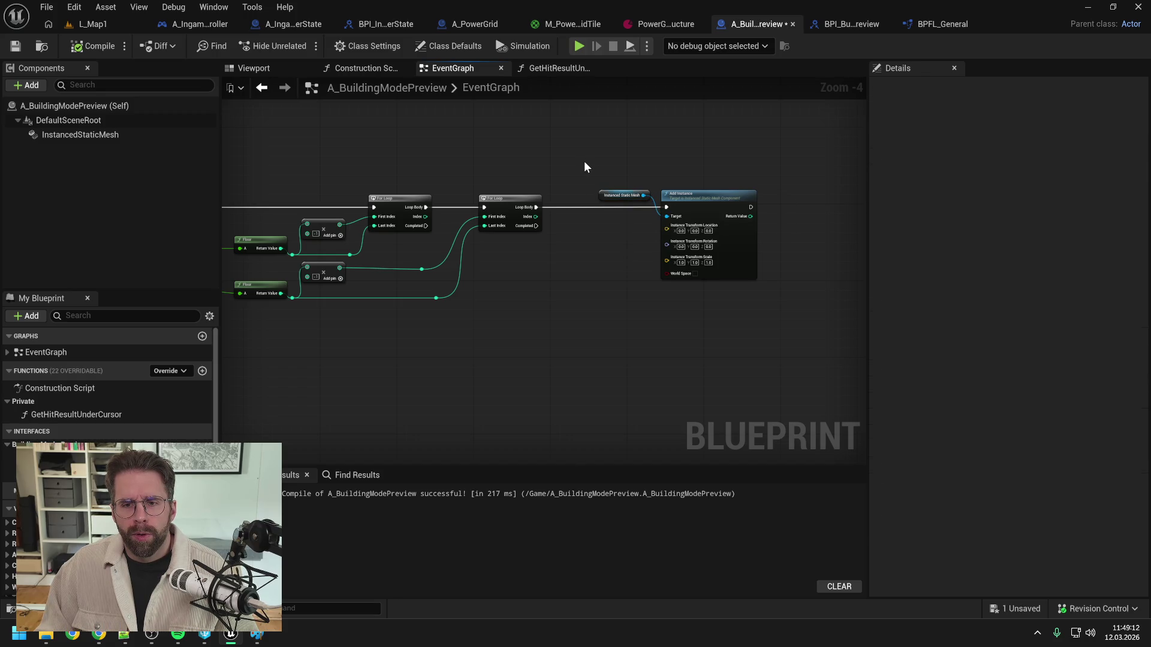
{"action": "mouse_move", "coordinate": [591, 234]}
{"action": "left_mouse_down"}
{"action": "mouse_move", "coordinate": [671, 180]}
{"action": "mouse_move", "coordinate": [661, 195]}
{"action": "left_mouse_up"}
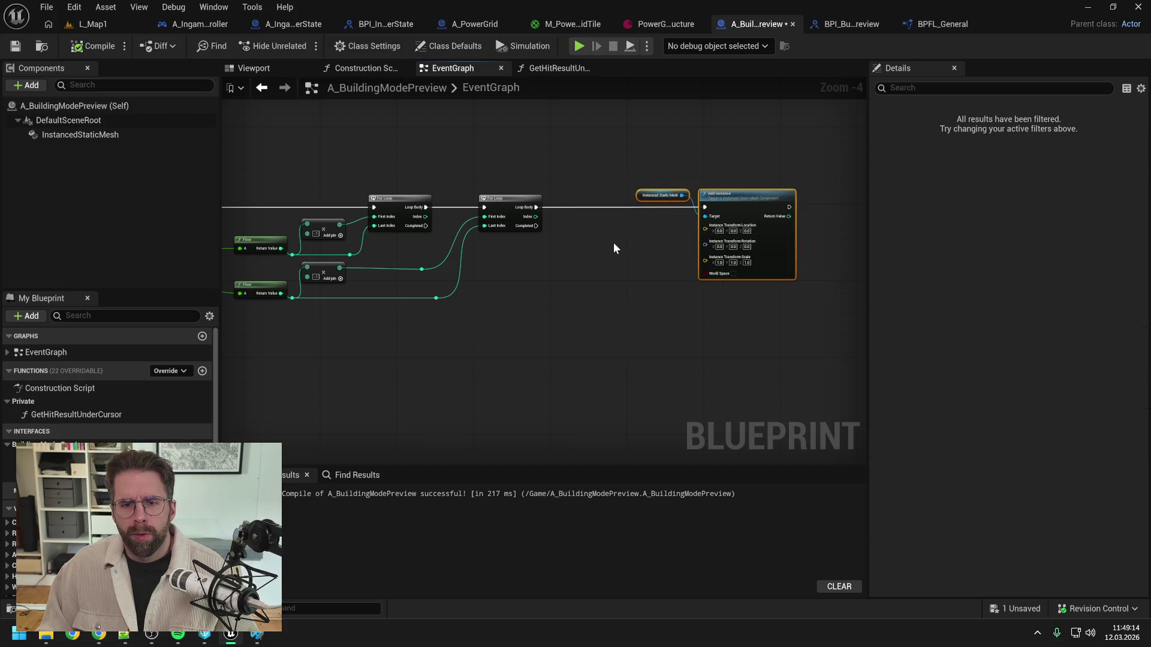
{"action": "right_click", "coordinate": [614, 244]}
{"action": "type", "text": "tile size"}
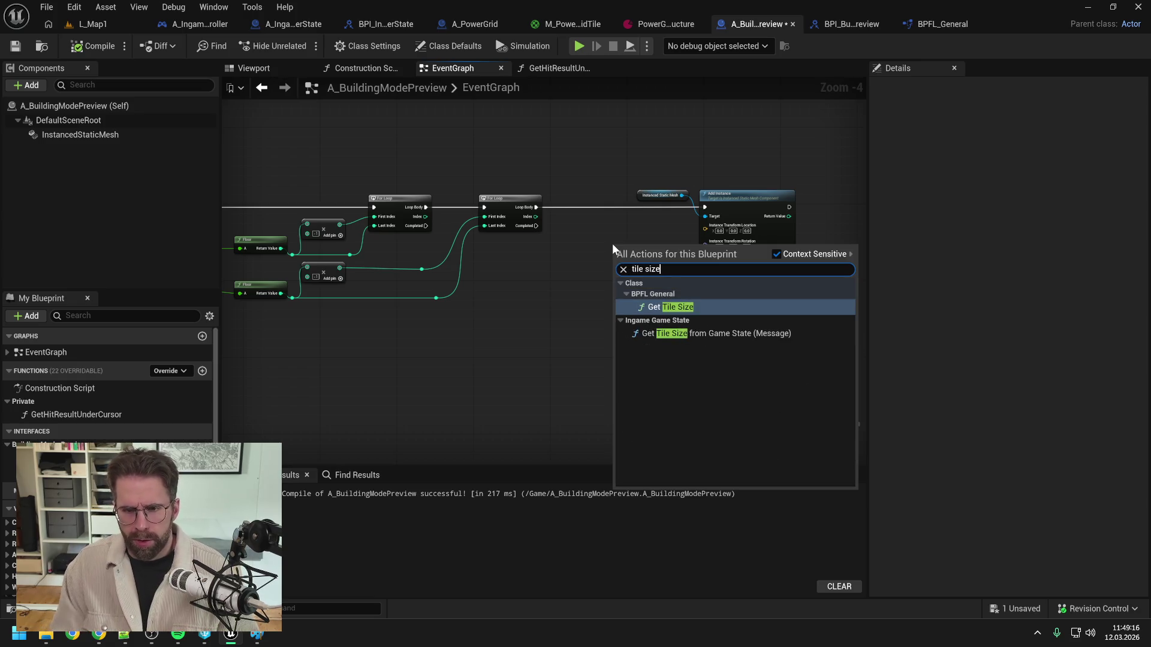
{"action": "left_click", "coordinate": [669, 308]}
{"action": "left_click_drag", "start_coordinate": [637, 248], "coordinate": [616, 219]}
{"action": "left_click", "coordinate": [380, 174]}
{"action": "left_click", "coordinate": [90, 46]}
{"action": "key", "text": "ctrl+s"}
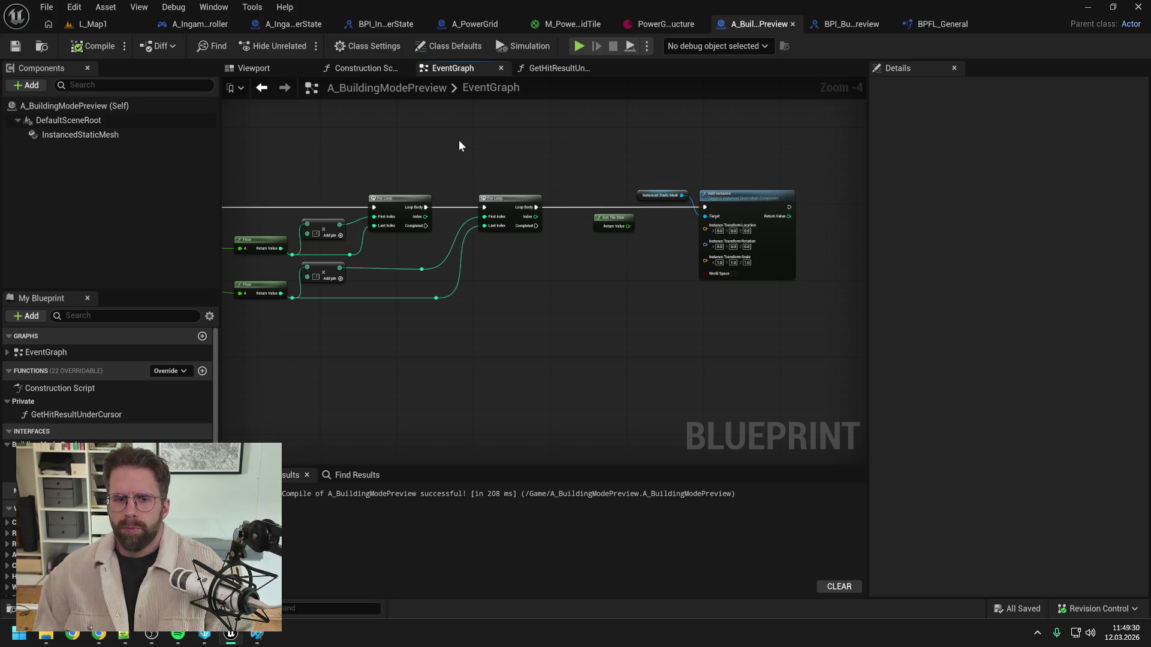
Step: Add a Multiply node fed by the tile size output
{"action": "mouse_move", "coordinate": [459, 145]}
{"action": "left_mouse_down"}
{"action": "mouse_move", "coordinate": [669, 130]}
{"action": "mouse_move", "coordinate": [771, 143]}
{"action": "mouse_move", "coordinate": [537, 144]}
{"action": "left_mouse_up"}
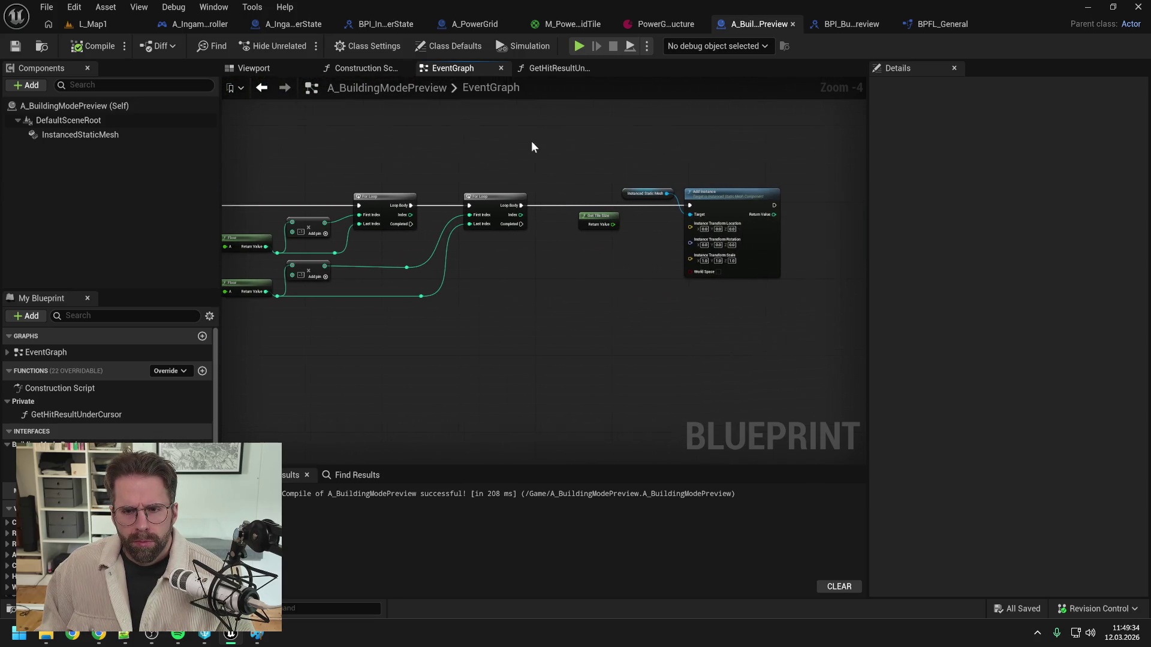
{"action": "scroll", "coordinate": [660, 229], "scroll_direction": "up", "scroll_amount": 1}
{"action": "scroll", "coordinate": [660, 237], "scroll_direction": "down", "scroll_amount": 1}
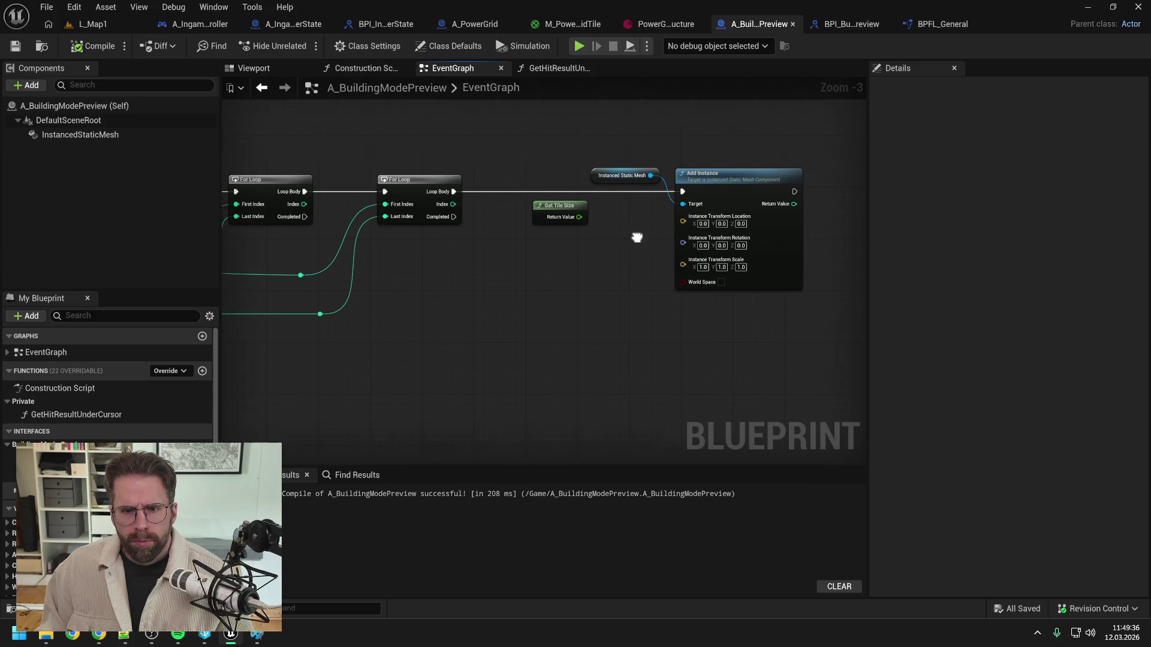
{"action": "left_click_drag", "start_coordinate": [623, 227], "coordinate": [572, 151]}
{"action": "left_click", "coordinate": [662, 178]}
{"action": "left_click", "coordinate": [574, 247]}
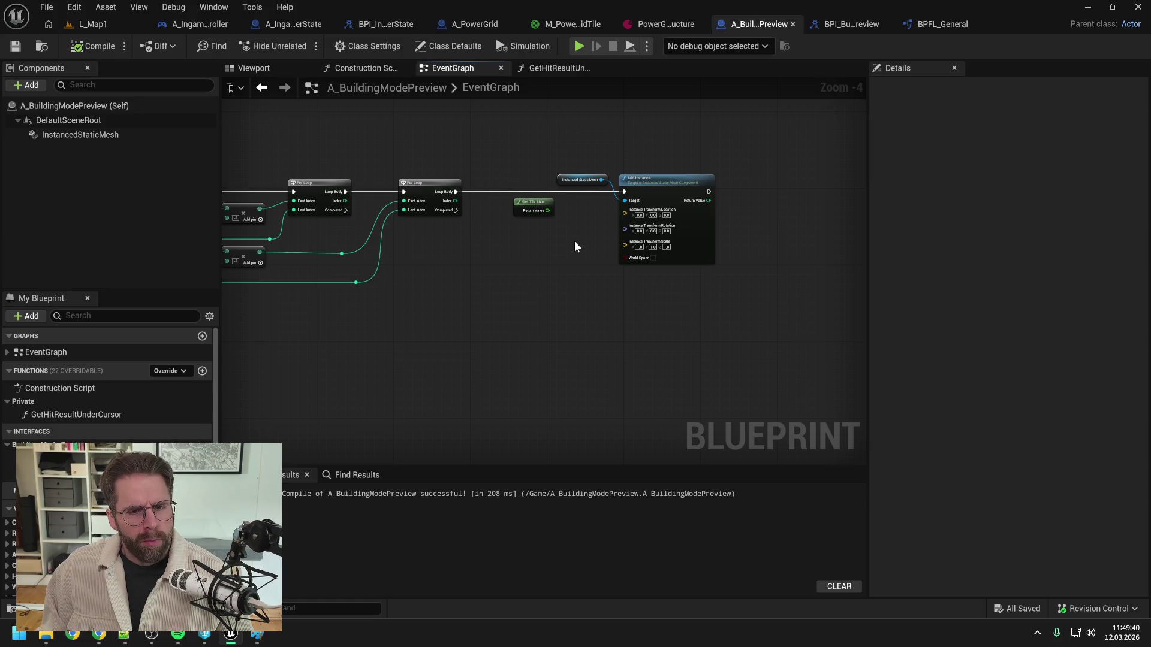
{"action": "left_click_drag", "start_coordinate": [548, 210], "coordinate": [567, 223]}
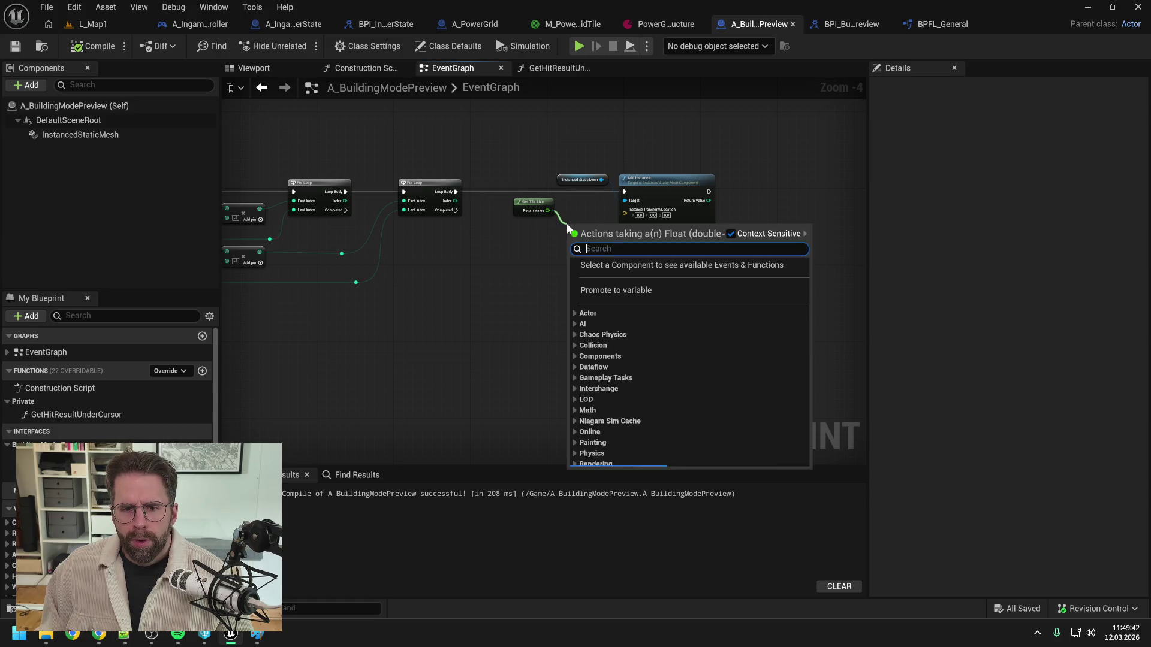
{"action": "type", "text": "multiply"}
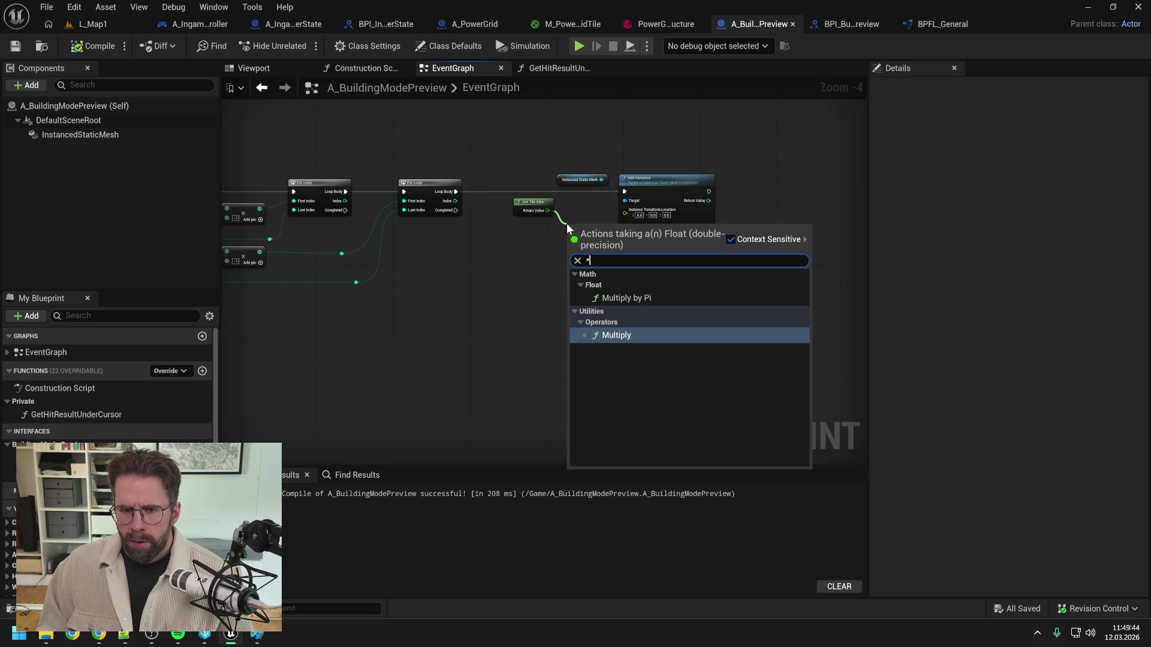
{"action": "key", "text": "Return"}
Step: Split the instance location into X, Y, Z and feed first loop index times tile size into X
{"action": "left_click_drag", "start_coordinate": [669, 192], "coordinate": [712, 192]}
{"action": "left_click", "coordinate": [625, 232]}
{"action": "right_click", "coordinate": [668, 214]}
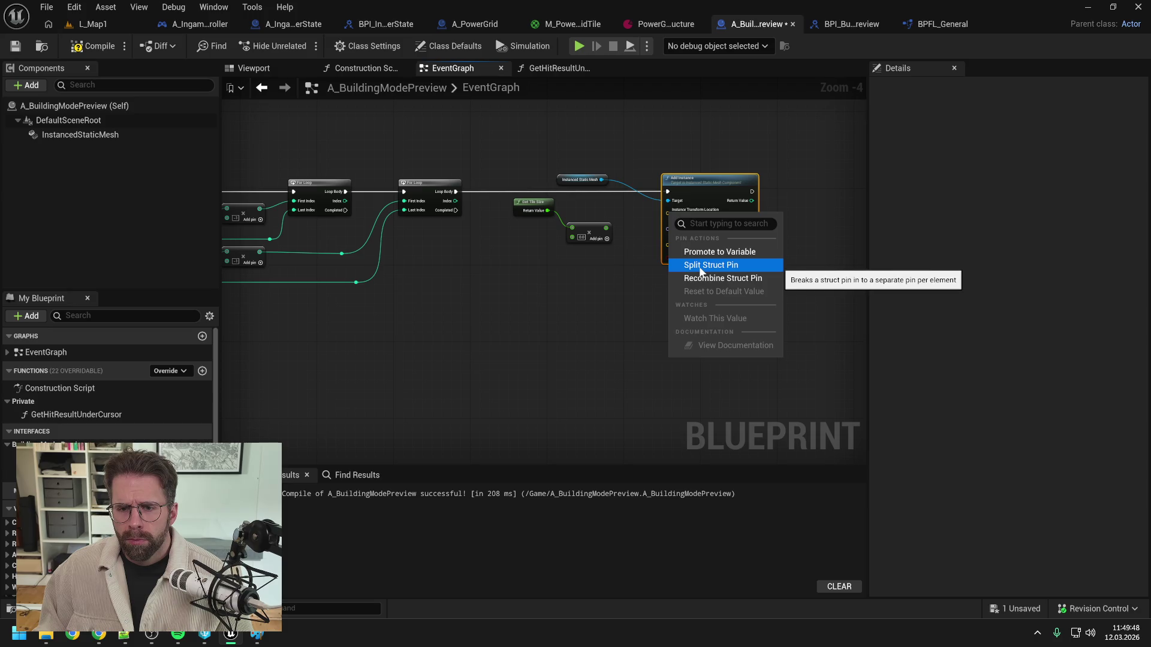
{"action": "left_click", "coordinate": [700, 265]}
{"action": "left_click_drag", "start_coordinate": [584, 234], "coordinate": [589, 224]}
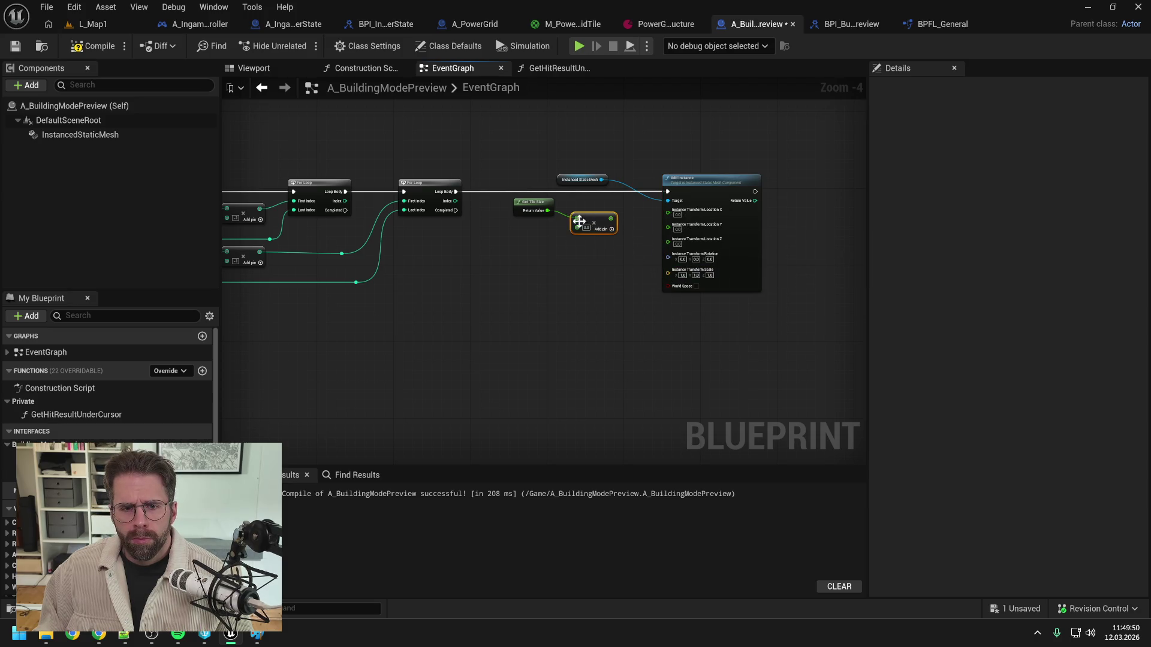
{"action": "mouse_move", "coordinate": [346, 201]}
{"action": "left_mouse_down"}
{"action": "mouse_move", "coordinate": [559, 244]}
{"action": "mouse_move", "coordinate": [580, 231]}
{"action": "mouse_move", "coordinate": [548, 160]}
{"action": "mouse_move", "coordinate": [383, 162]}
{"action": "left_mouse_up"}
{"action": "double_click", "coordinate": [546, 225]}
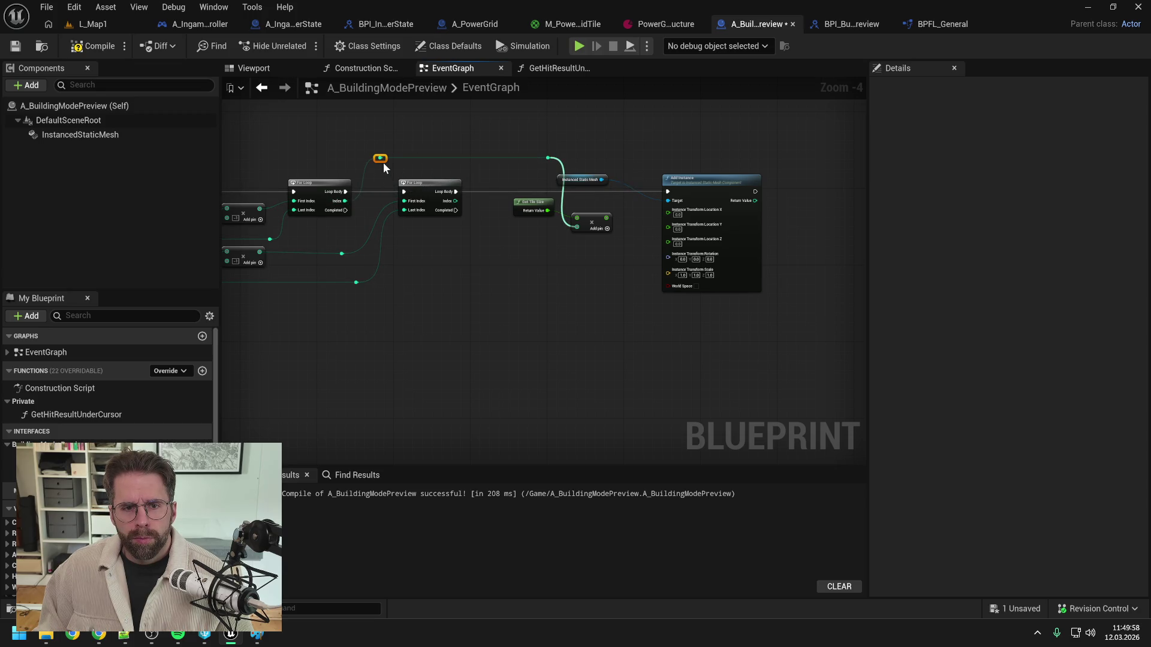
{"action": "left_click_drag", "start_coordinate": [607, 217], "coordinate": [667, 210]}
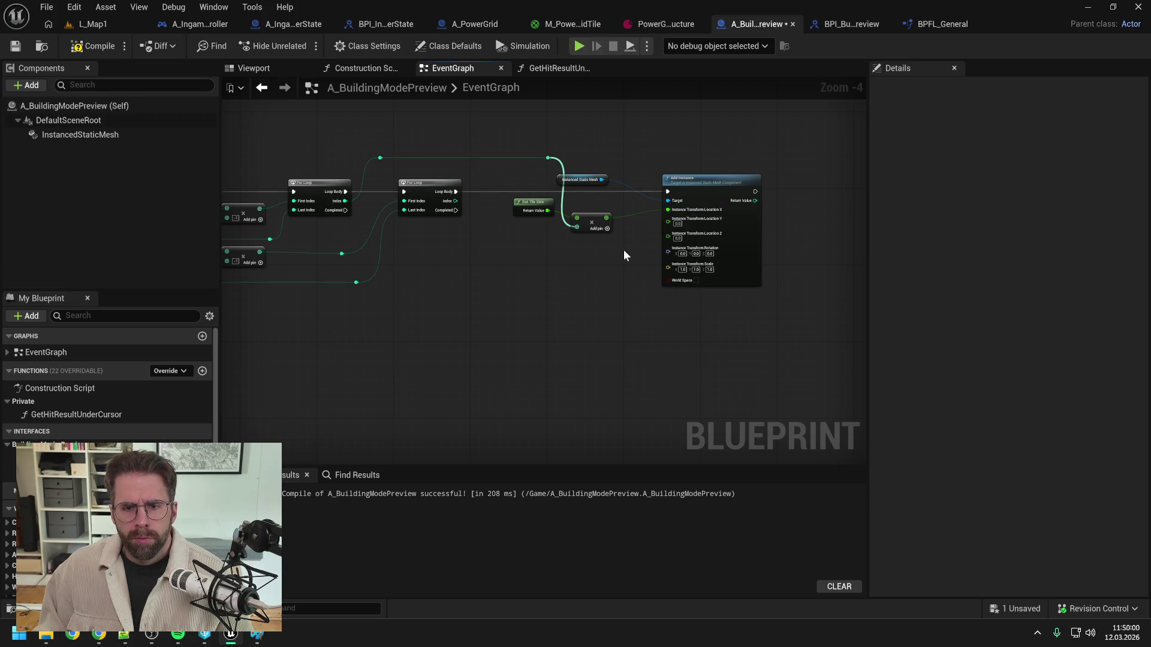
Step: Copy the multiply for the second loop's index times tile size, set location Z to 2.0, compile and save
{"action": "left_click", "coordinate": [591, 223]}
{"action": "key", "text": "ctrl+c"}
{"action": "key", "text": "ctrl+v"}
{"action": "left_click_drag", "start_coordinate": [455, 201], "coordinate": [582, 260]}
{"action": "mouse_move", "coordinate": [547, 211]}
{"action": "left_mouse_down"}
{"action": "mouse_move", "coordinate": [580, 252]}
{"action": "mouse_move", "coordinate": [667, 221]}
{"action": "left_mouse_up"}
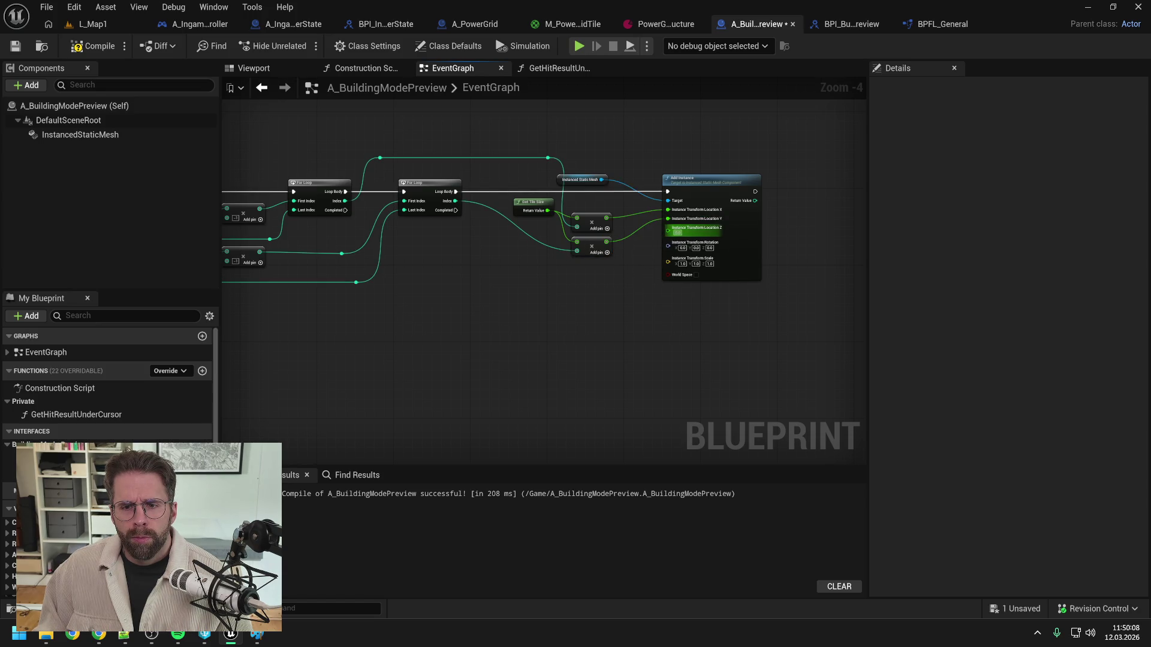
{"action": "type", "text": "2"}
{"action": "left_click", "coordinate": [93, 46]}
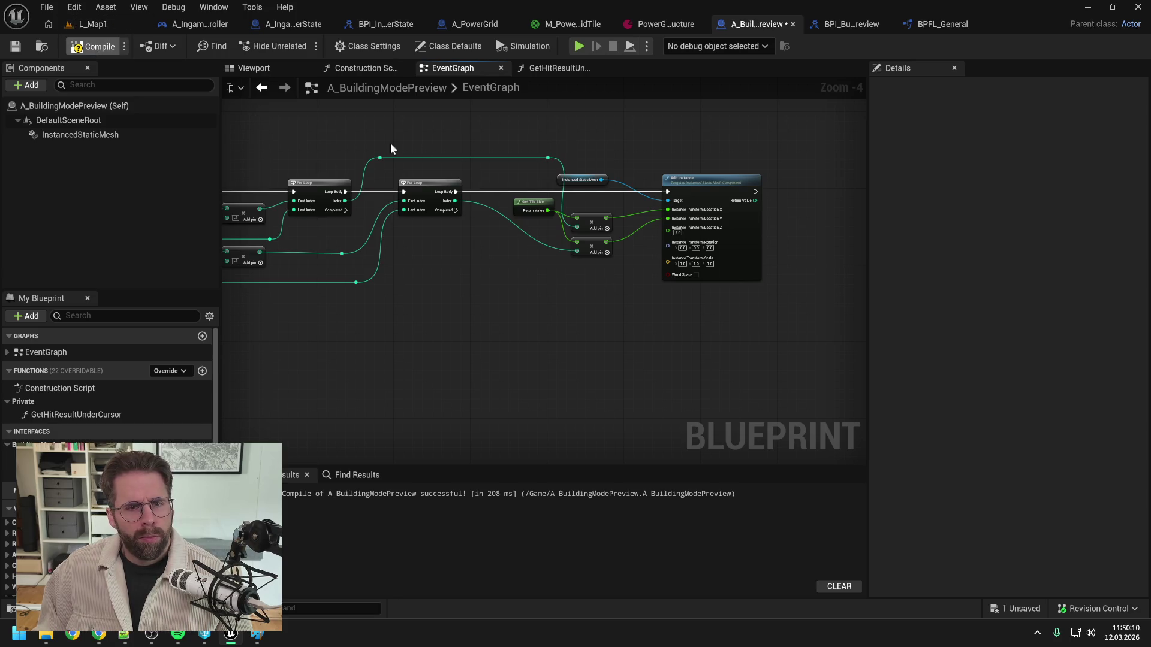
{"action": "key", "text": "ctrl+s"}
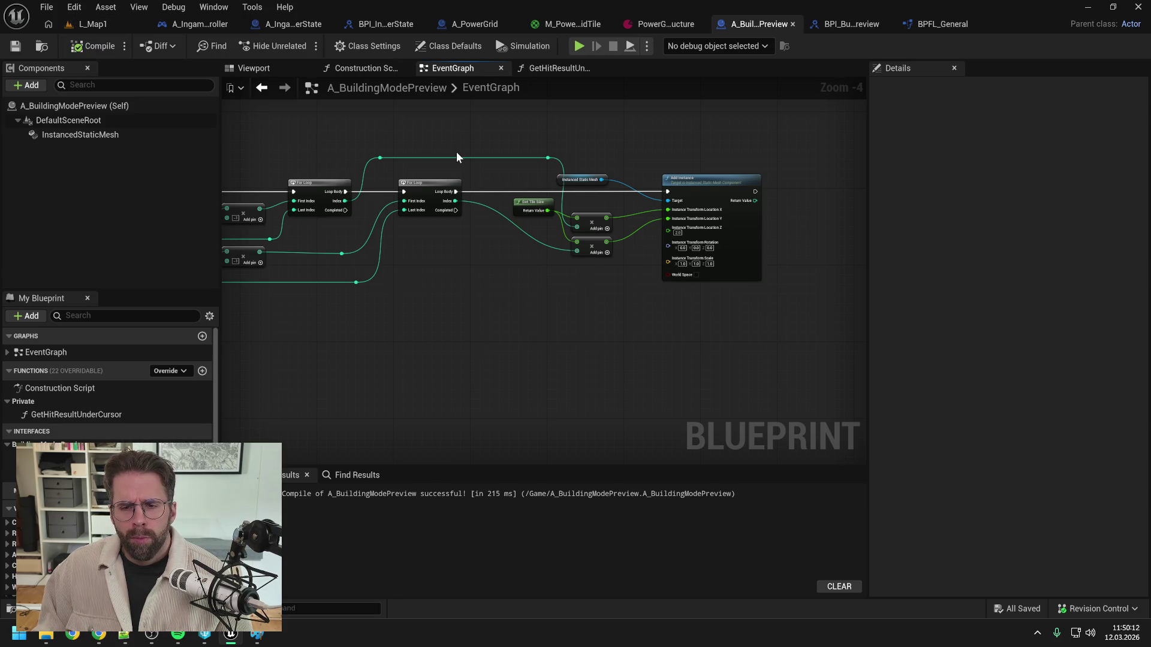
Step: Review the whole node chain and return to the L_Map1 level
{"action": "scroll", "coordinate": [456, 152], "scroll_direction": "down", "scroll_amount": 1}
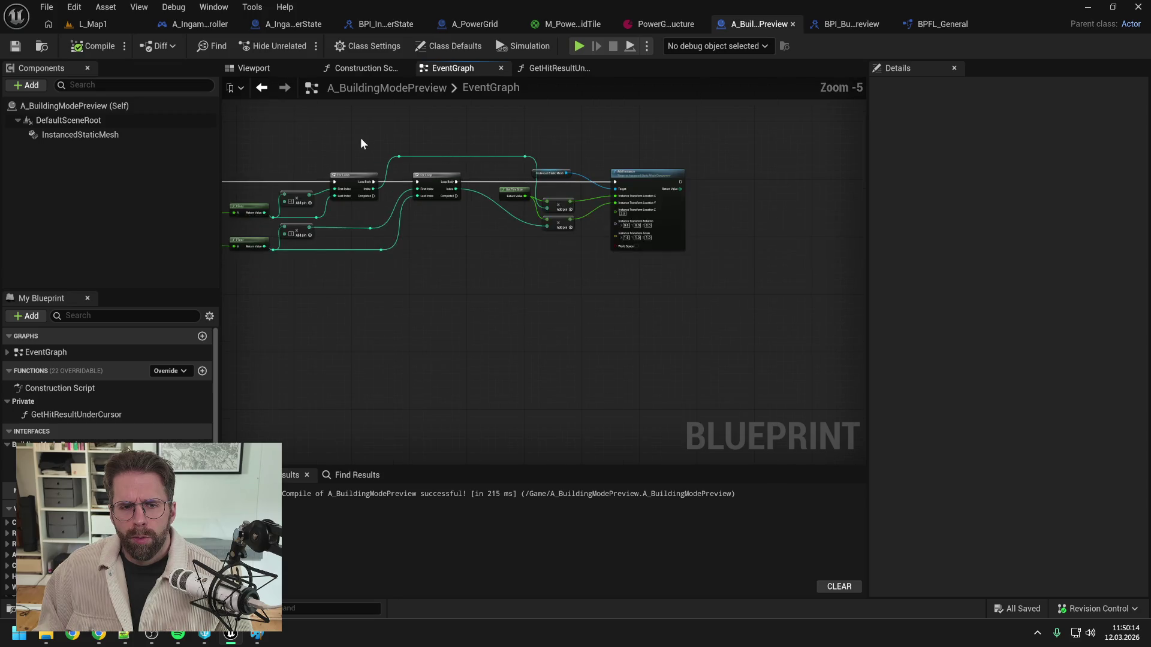
{"action": "left_click_drag", "start_coordinate": [360, 138], "coordinate": [628, 139]}
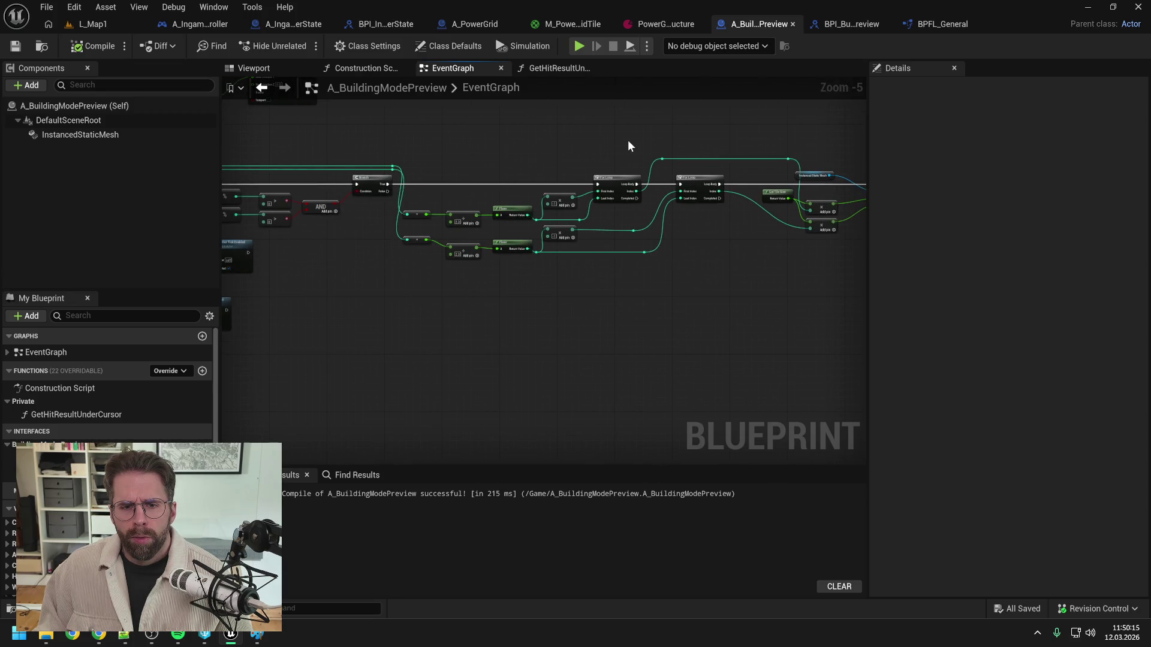
{"action": "left_click", "coordinate": [91, 24]}
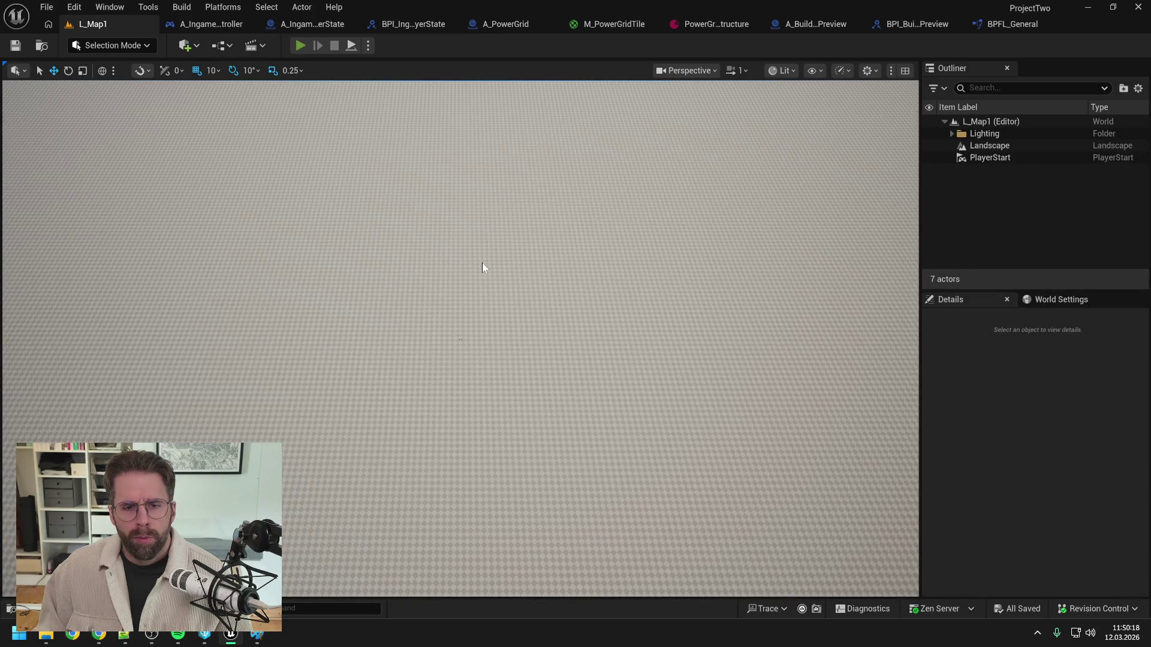
Step: Play-test L_Map1 in building mode to check the current grid preview footprint
{"action": "key", "text": "alt+p"}
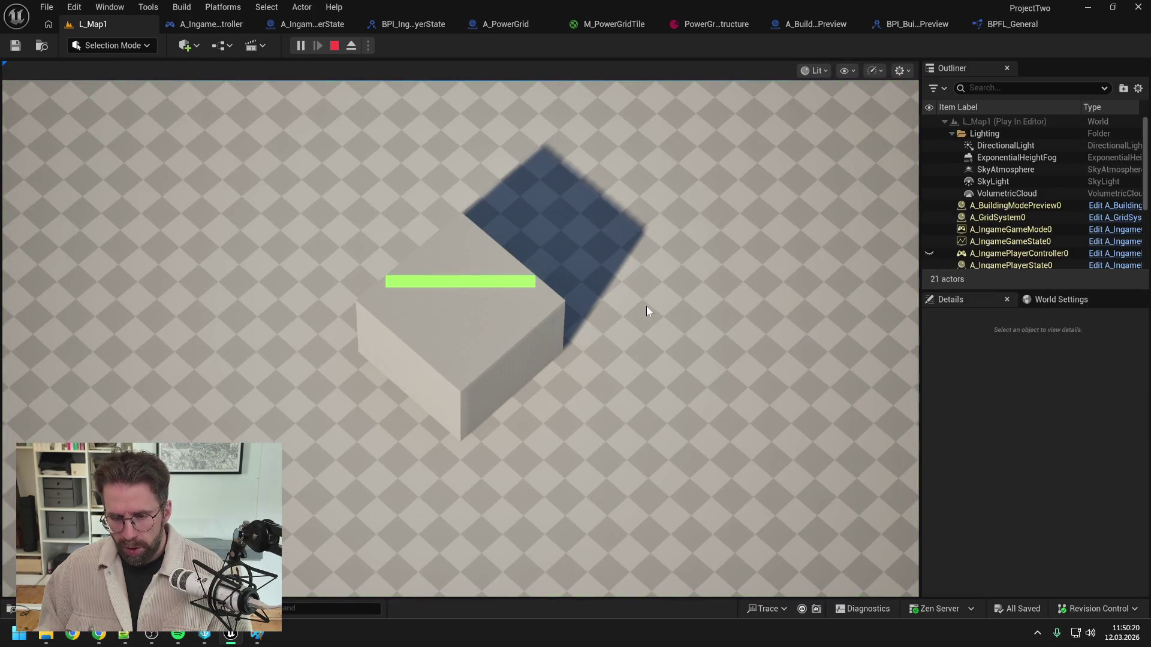
{"action": "key", "text": "b"}
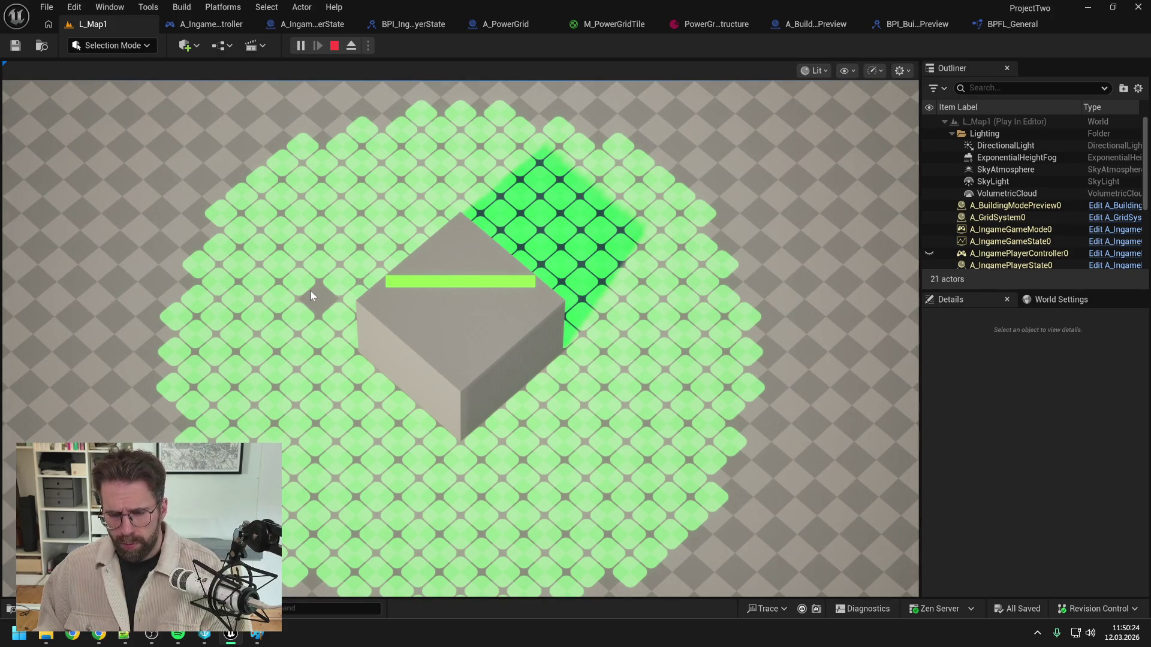
{"action": "key", "text": "Escape"}
Step: Set the power grid structure's Grid Size to 3 by 3, save, and play-test L_Map1
{"action": "left_click", "coordinate": [715, 27]}
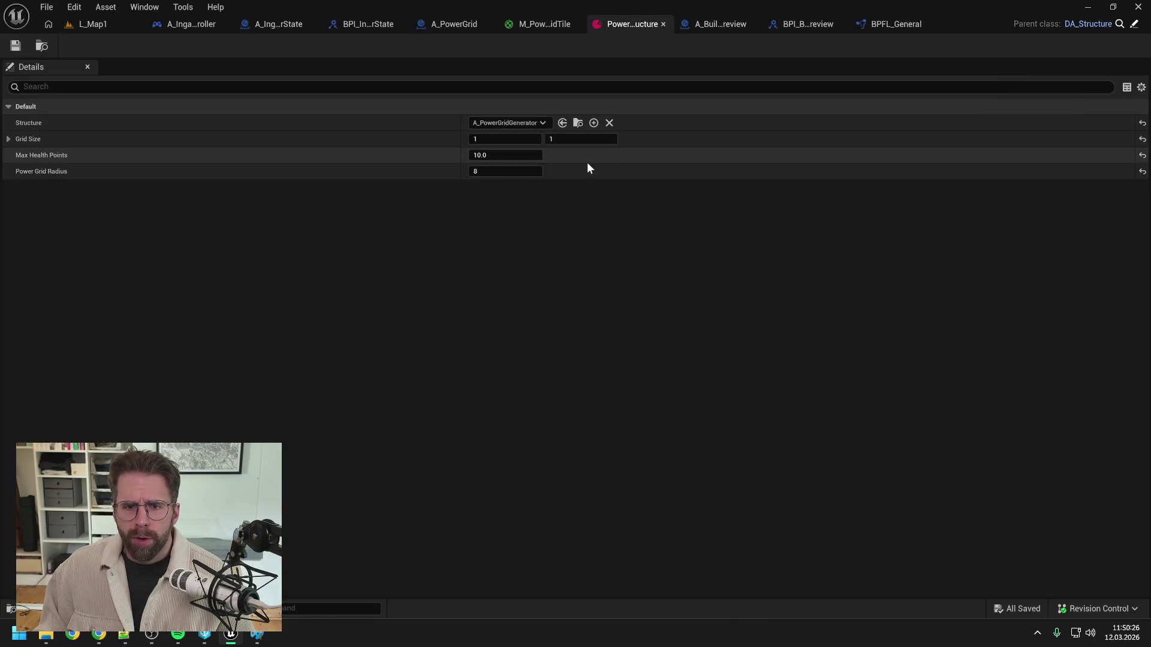
{"action": "left_click", "coordinate": [509, 139]}
{"action": "type", "text": "3"}
{"action": "key", "text": "Tab"}
{"action": "type", "text": "3"}
{"action": "key", "text": "Return"}
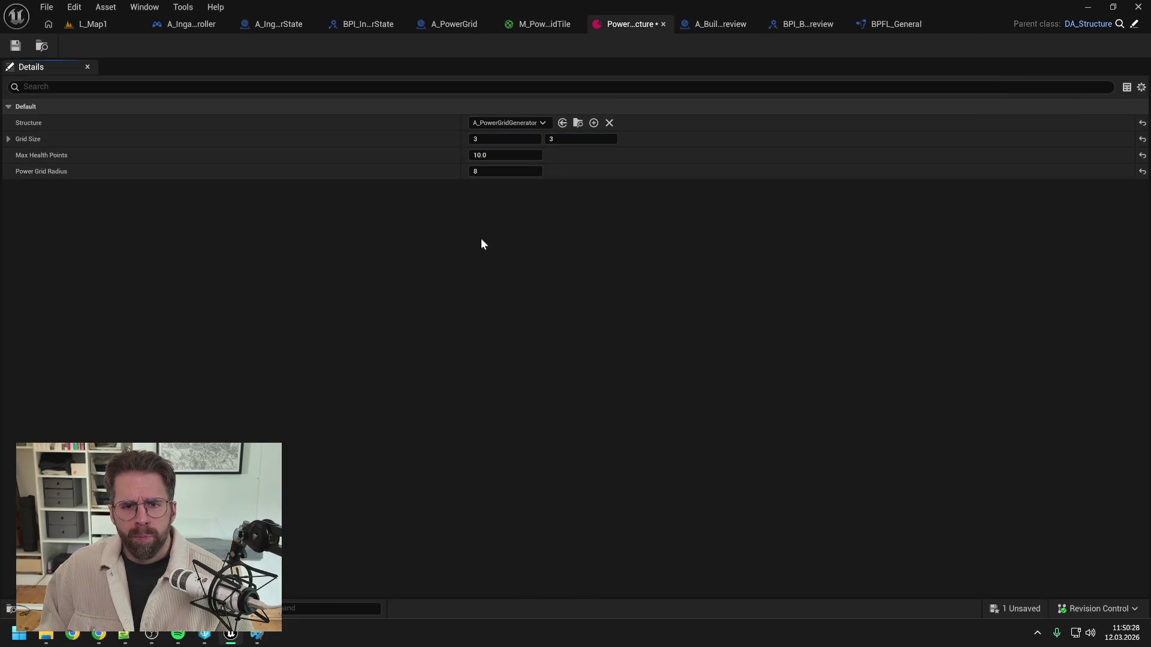
{"action": "key", "text": "ctrl+s"}
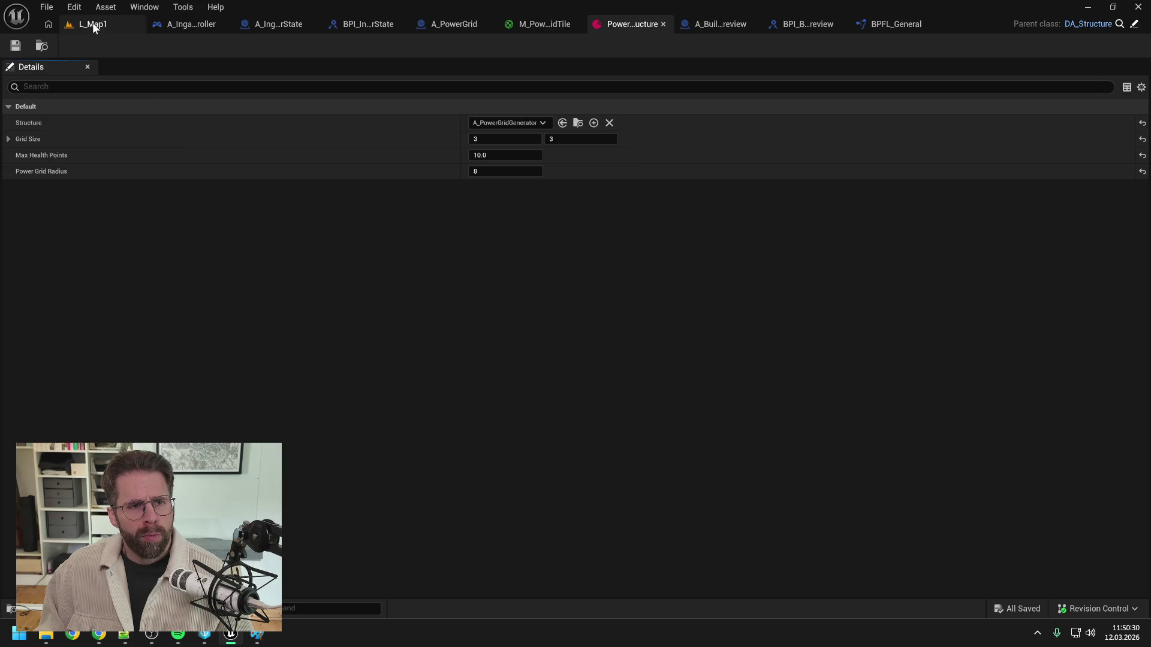
{"action": "left_click", "coordinate": [93, 24]}
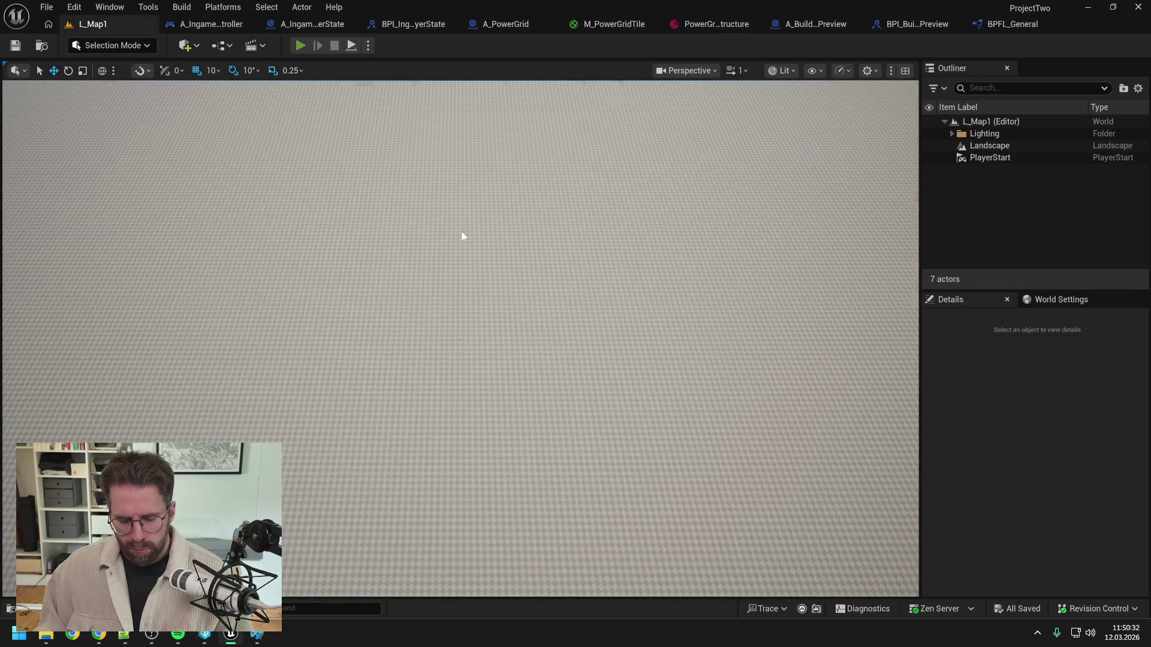
{"action": "key", "text": "alt+p"}
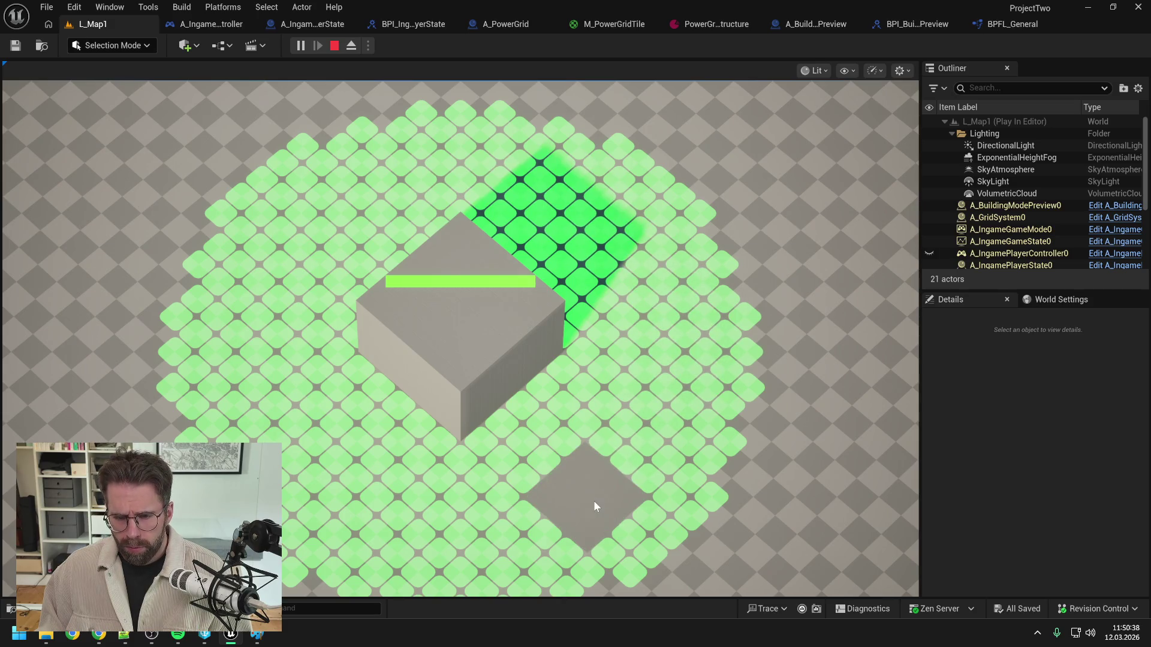
{"action": "key", "text": "Escape"}
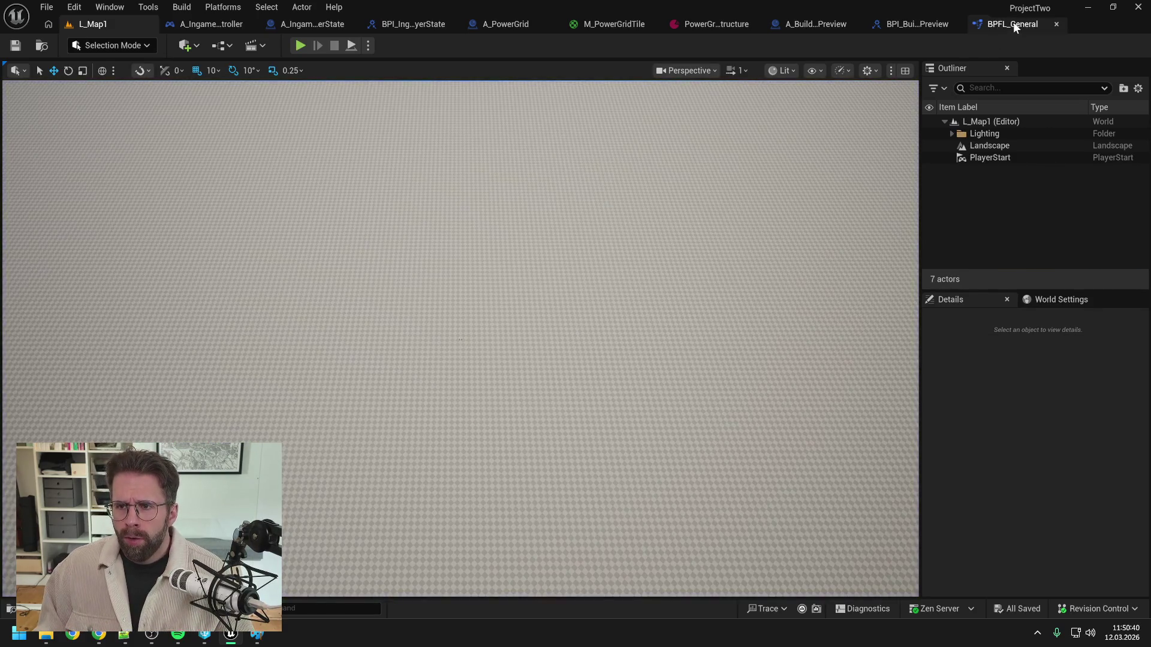
Step: Change the first Grid Size value to 1, save, and play-test the 1 by 3 footprint
{"action": "left_click", "coordinate": [707, 24]}
{"action": "left_click", "coordinate": [505, 139]}
{"action": "type", "text": "1"}
{"action": "key", "text": "Tab"}
{"action": "left_click", "coordinate": [526, 274]}
{"action": "left_click", "coordinate": [15, 46]}
{"action": "left_click", "coordinate": [95, 24]}
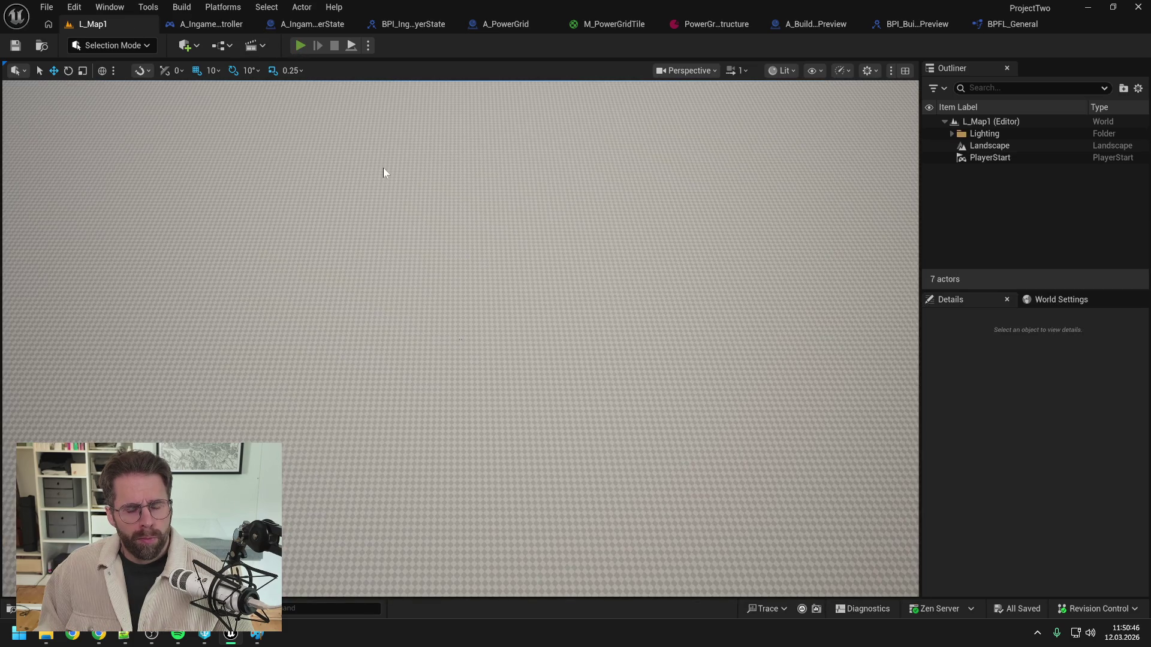
{"action": "key", "text": "alt+p"}
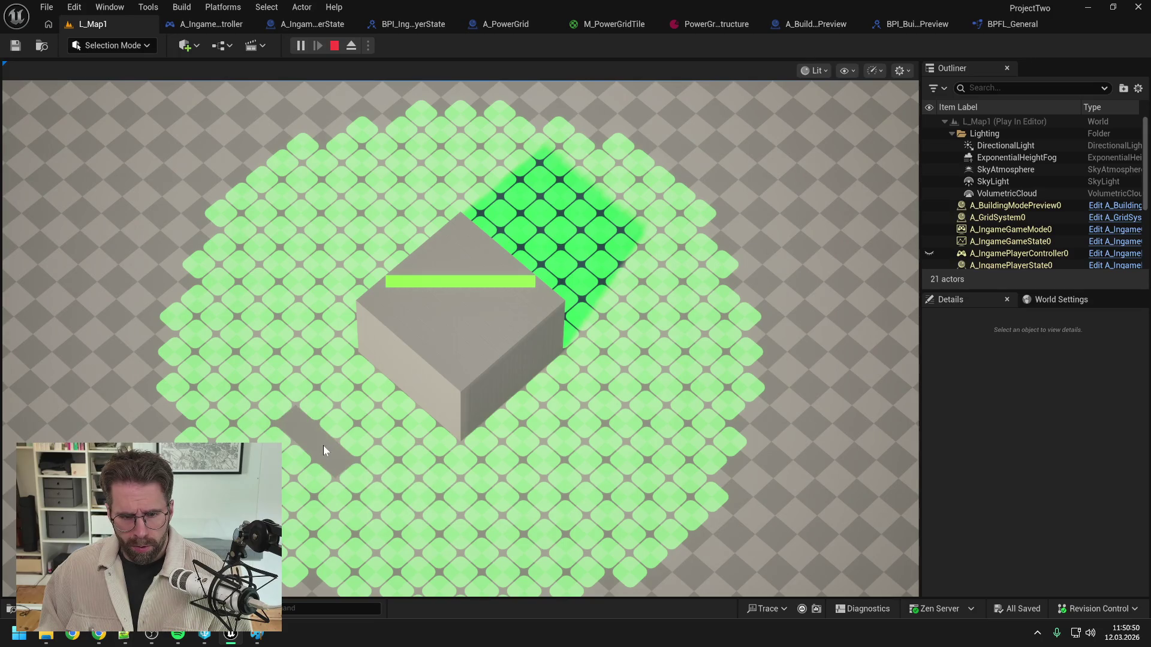
{"action": "key", "text": "Escape"}
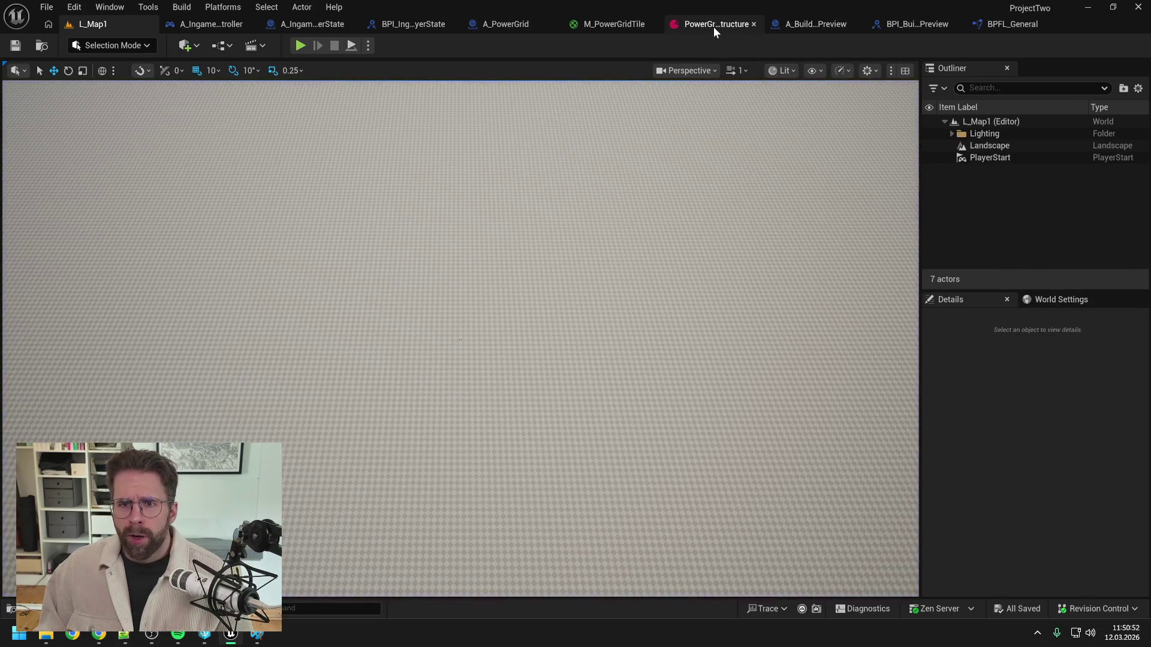
Step: Set the second Grid Size value to 1, save, and play-test the 1 by 1 footprint
{"action": "left_click", "coordinate": [714, 26]}
{"action": "left_click", "coordinate": [550, 138]}
{"action": "type", "text": "1"}
{"action": "key", "text": "Return"}
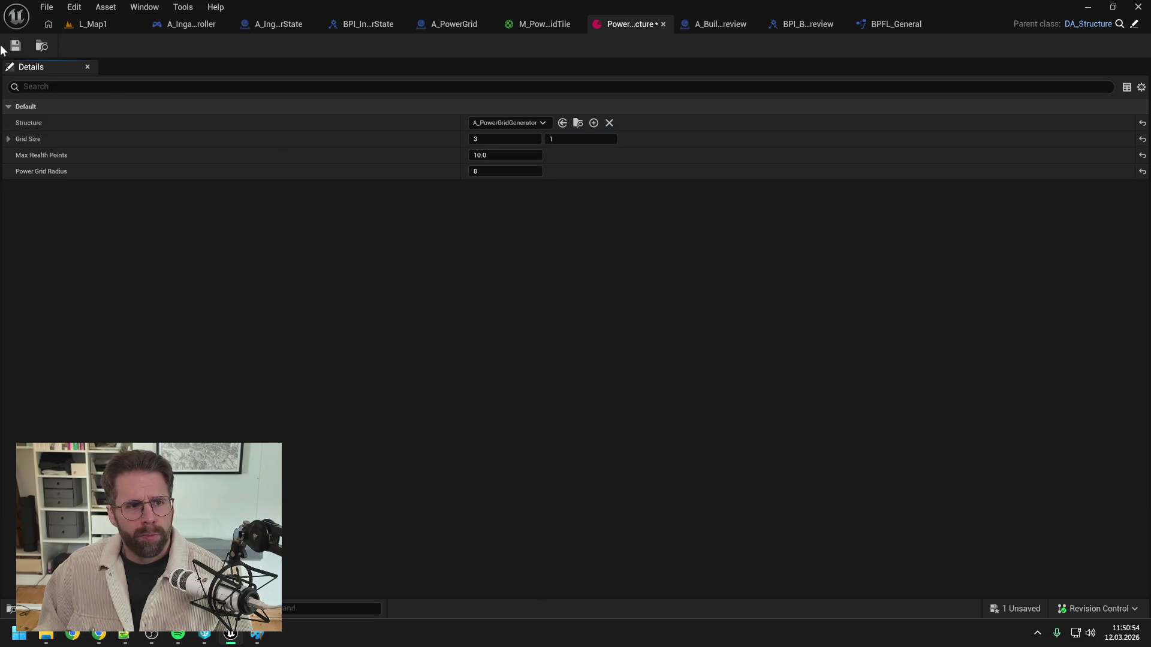
{"action": "left_click", "coordinate": [16, 46]}
{"action": "left_click", "coordinate": [100, 25]}
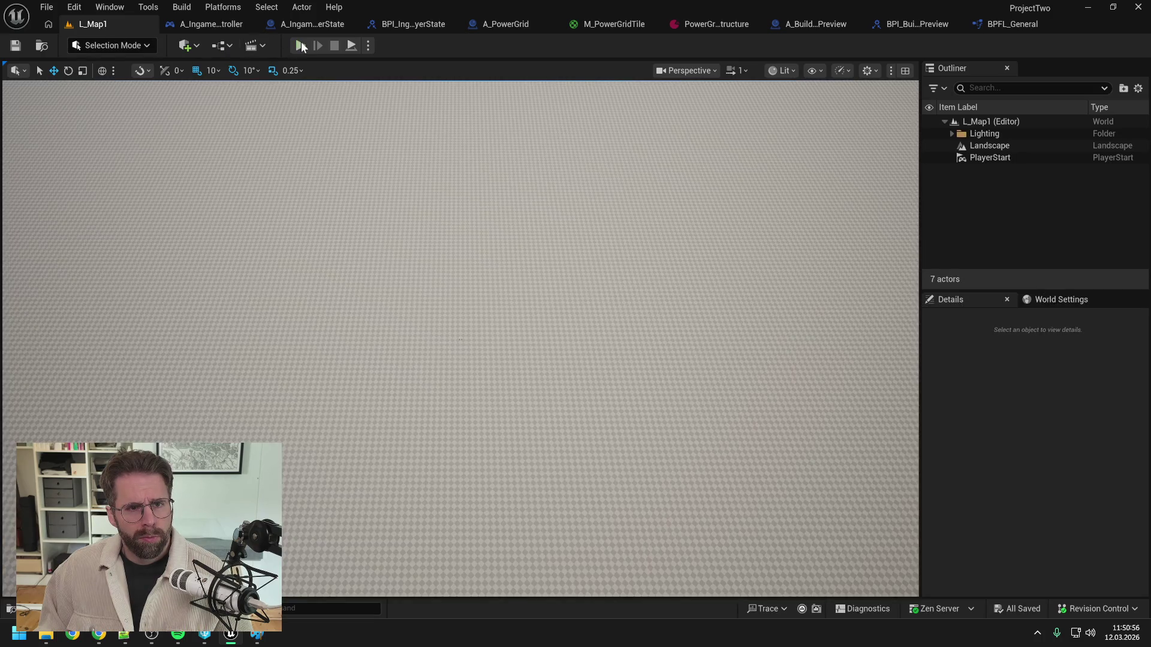
{"action": "key", "text": "alt+p"}
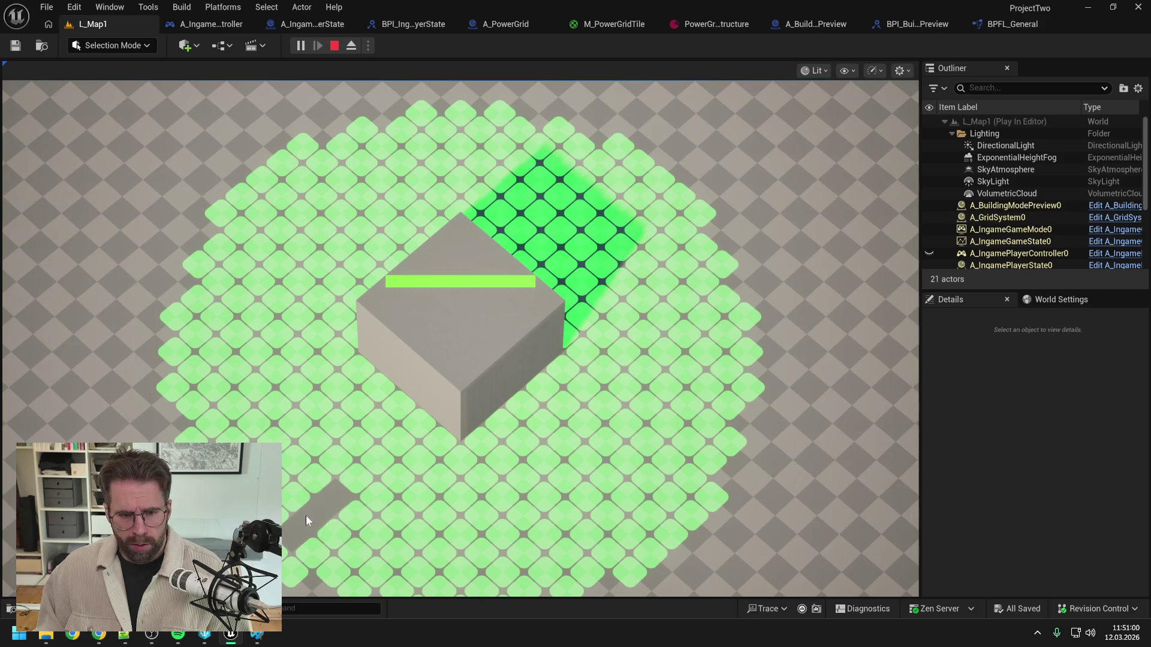
Step: Set Grid Size to 5 by 3, save, and play-test the footprint in building mode
{"action": "left_click", "coordinate": [705, 24]}
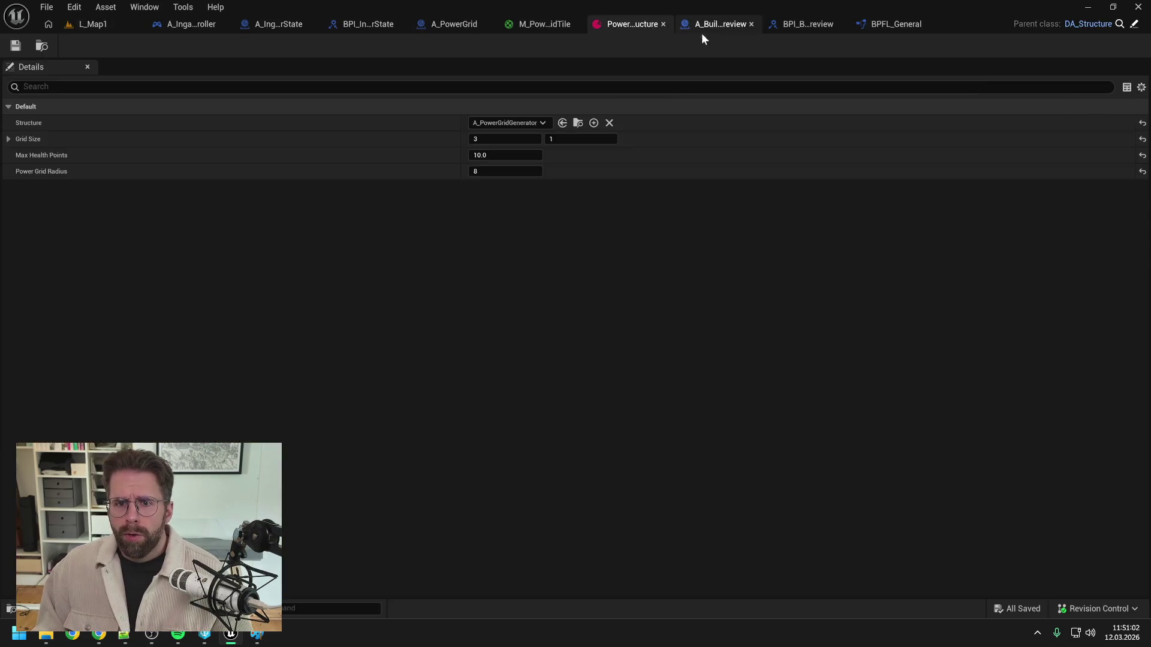
{"action": "left_click", "coordinate": [512, 140]}
{"action": "type", "text": "5"}
{"action": "key", "text": "Tab"}
{"action": "type", "text": "3"}
{"action": "key", "text": "Return"}
{"action": "left_click", "coordinate": [15, 45]}
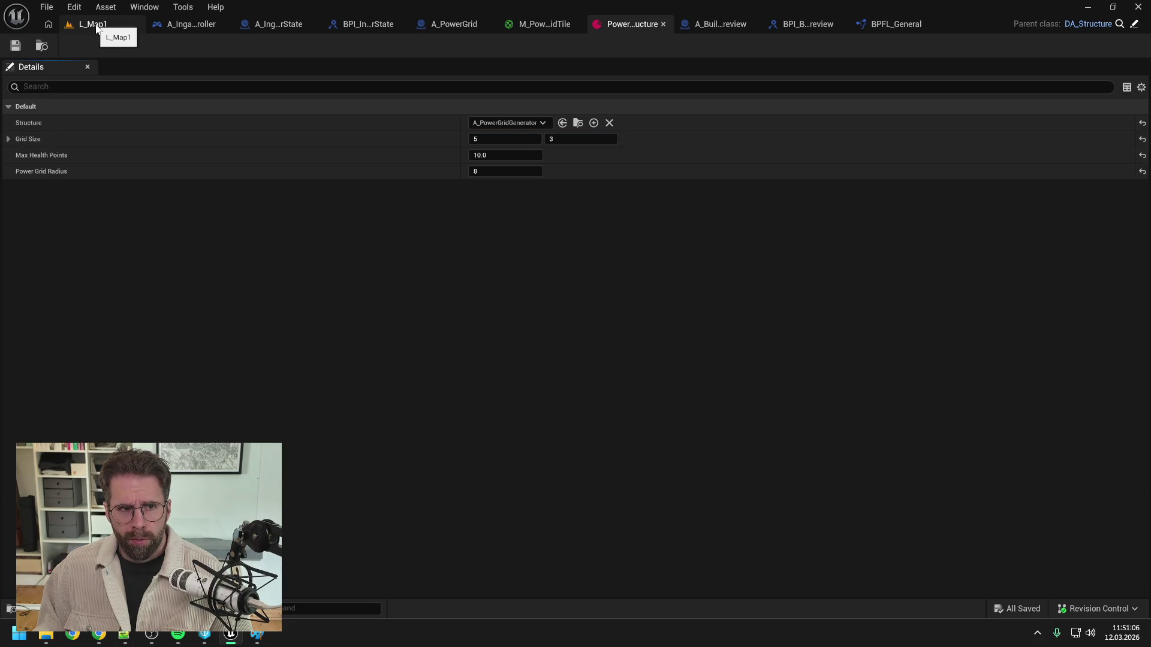
{"action": "left_click", "coordinate": [96, 25]}
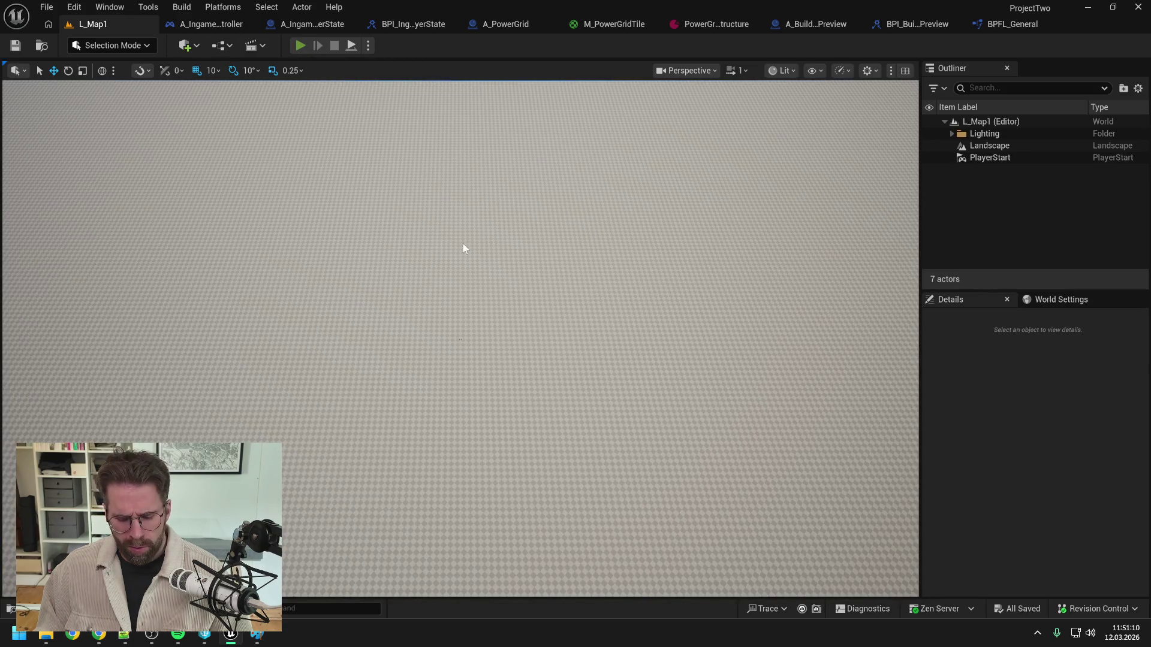
{"action": "key", "text": "alt+p"}
{"action": "key", "text": "b"}
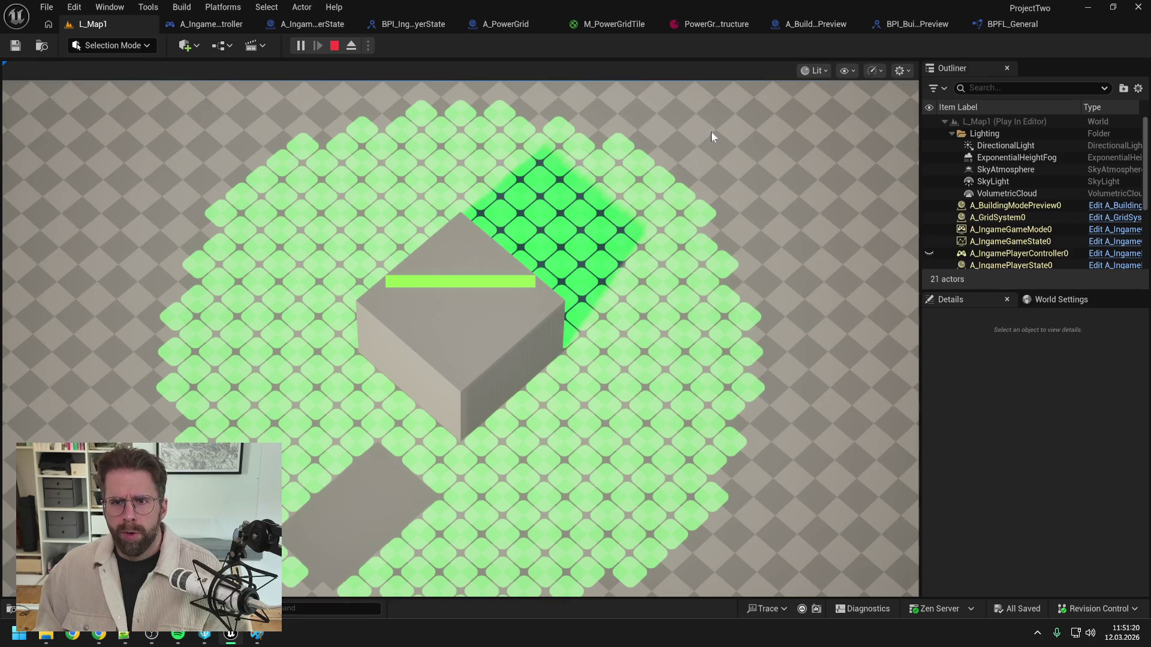
{"action": "key", "text": "Escape"}
Step: Set Grid Size to 5 by 5, save, and play-test while moving the camera over the grid
{"action": "left_click", "coordinate": [689, 24]}
{"action": "left_click", "coordinate": [504, 139]}
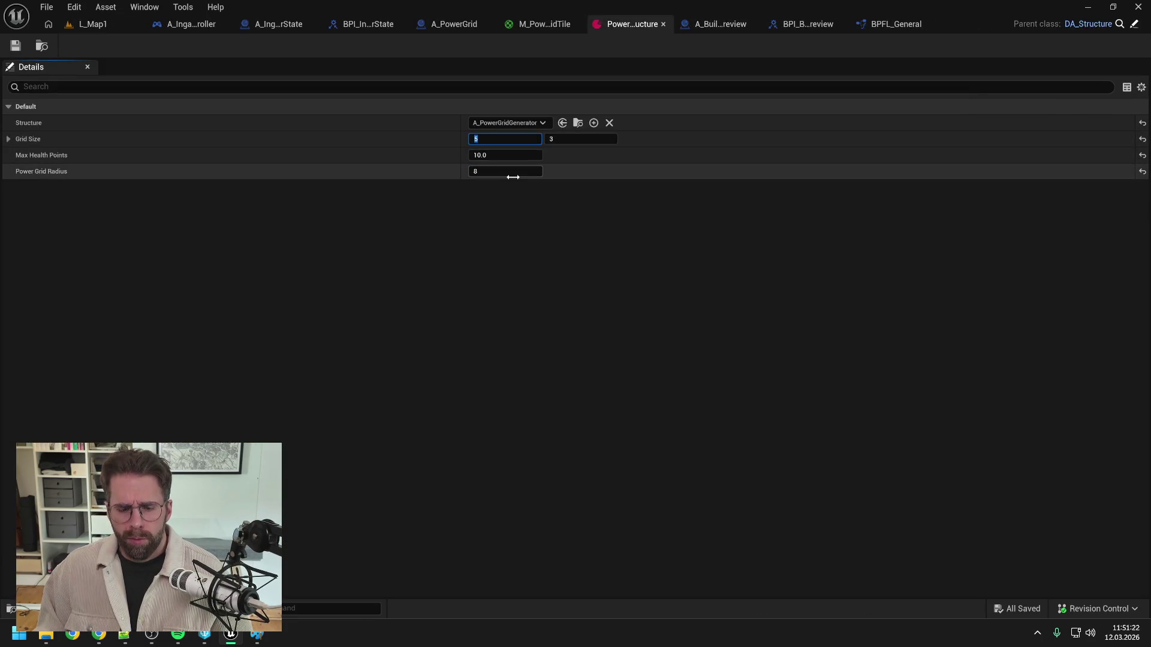
{"action": "key", "text": "Tab"}
{"action": "type", "text": "5"}
{"action": "key", "text": "Return"}
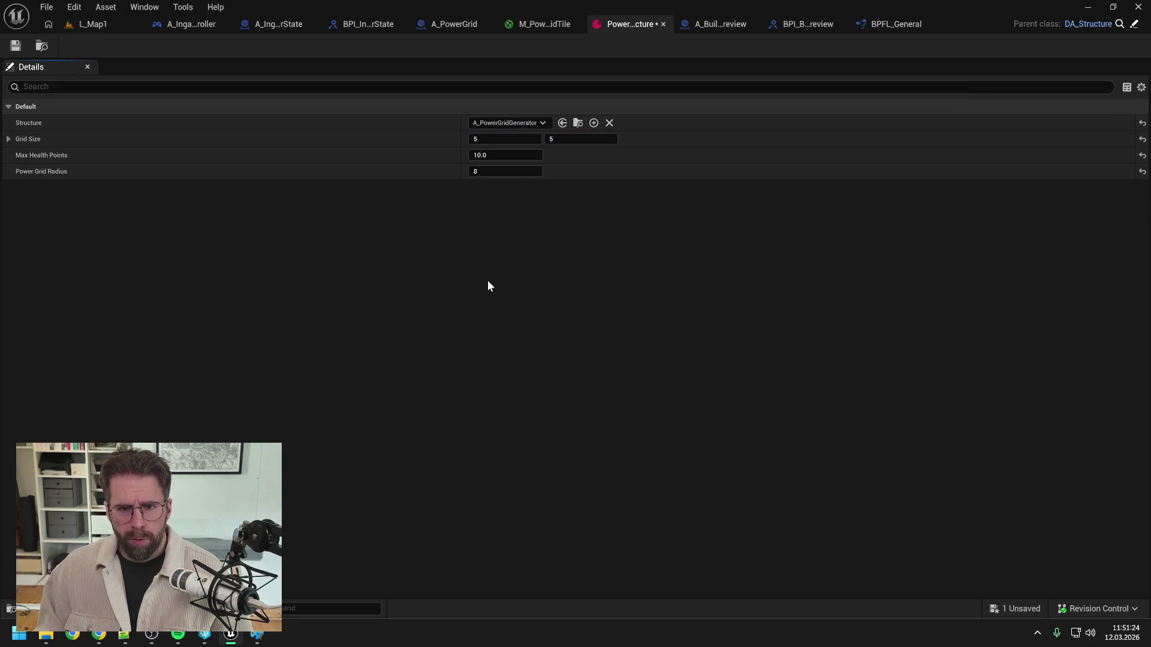
{"action": "left_click", "coordinate": [17, 46]}
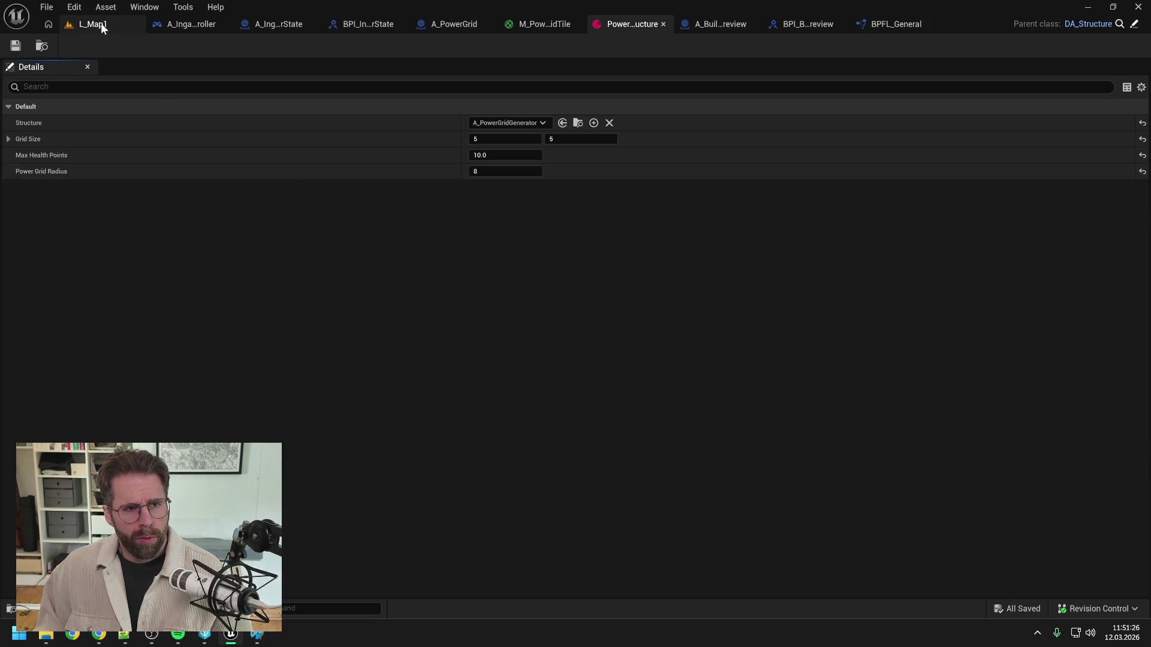
{"action": "left_click", "coordinate": [96, 24]}
{"action": "key", "text": "alt+p"}
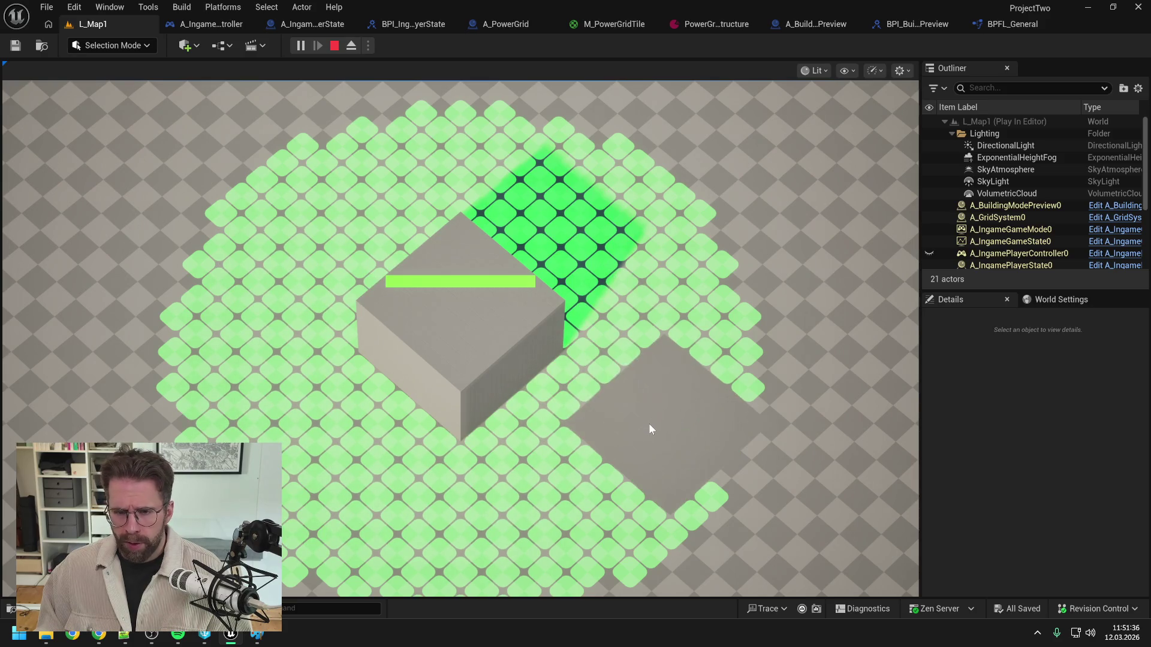
{"action": "mouse_move", "coordinate": [649, 423]}
{"action": "left_mouse_down"}
{"action": "mouse_move", "coordinate": [643, 509]}
{"action": "mouse_move", "coordinate": [598, 93]}
{"action": "left_mouse_up"}
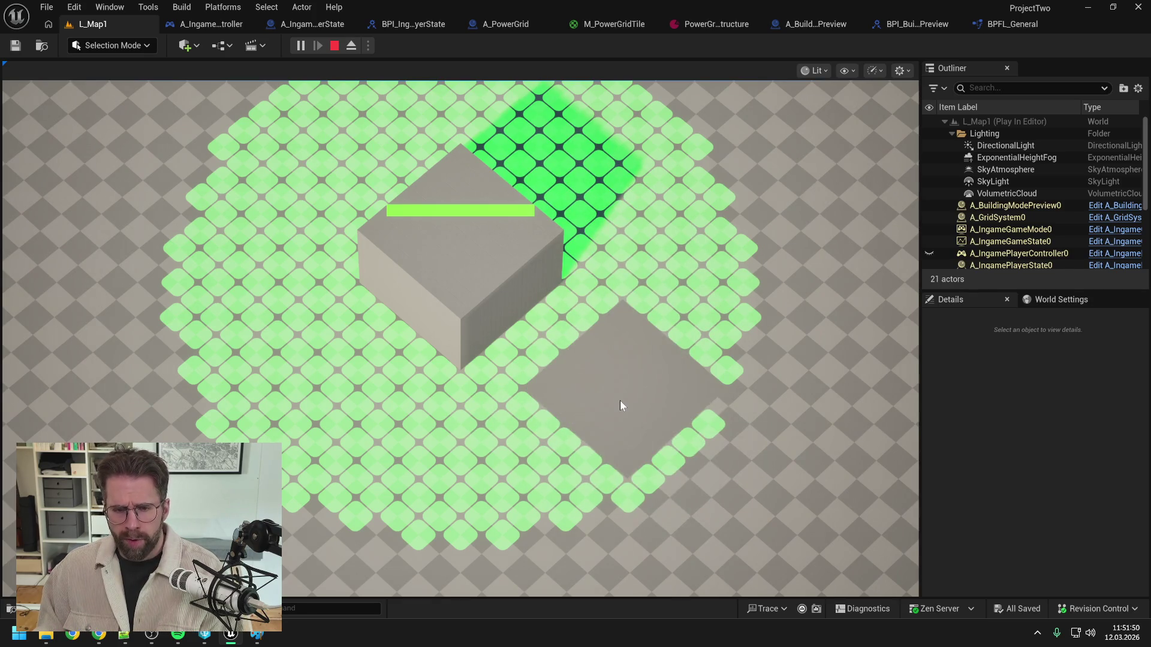
{"action": "key", "text": "Escape"}
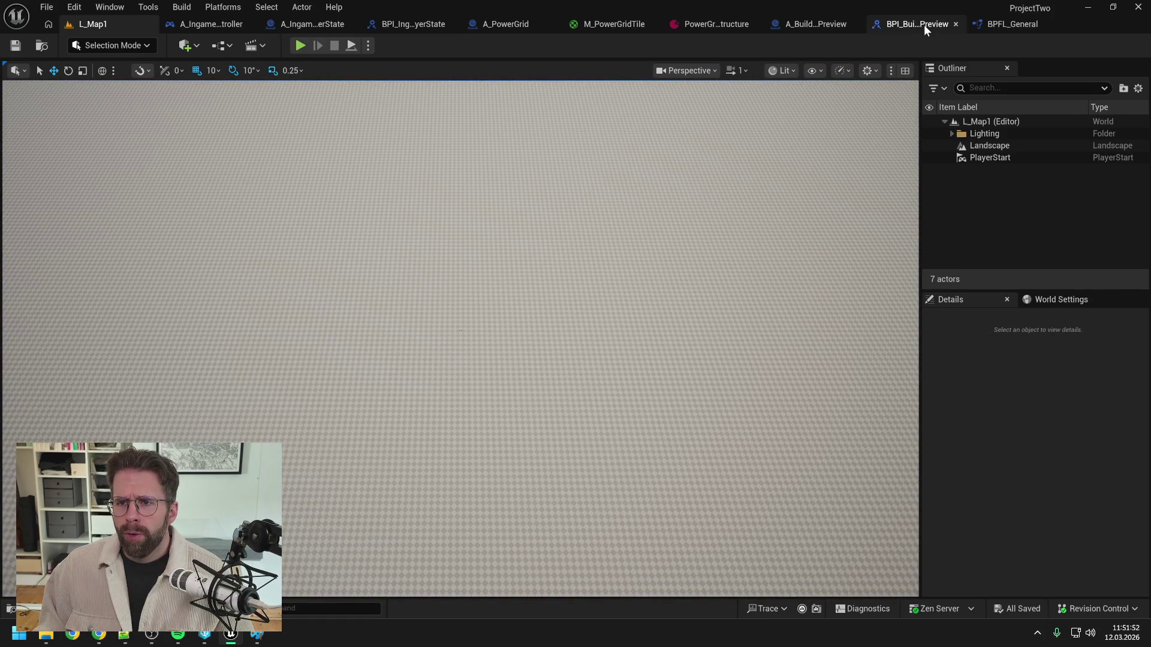
Step: Reset Grid Size to 1 by 1, return to L_Map1, and bring up Perforce P4V
{"action": "left_click", "coordinate": [712, 25]}
{"action": "type", "text": "1"}
{"action": "key", "text": "Tab"}
{"action": "type", "text": "1"}
{"action": "key", "text": "Return"}
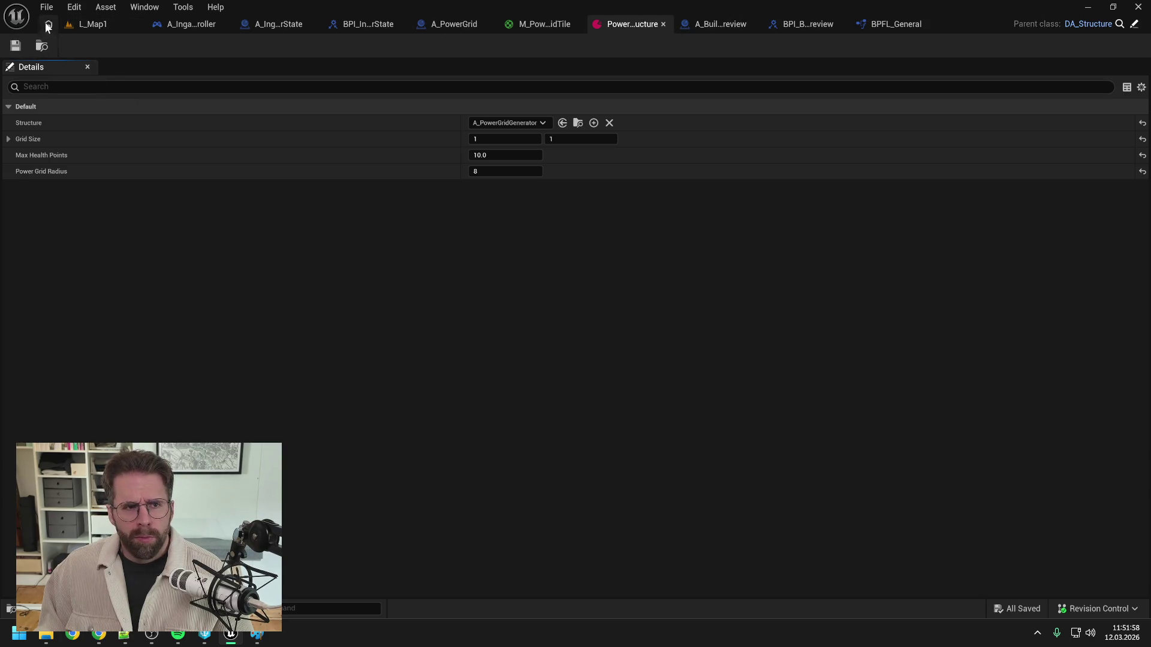
{"action": "left_click", "coordinate": [86, 27]}
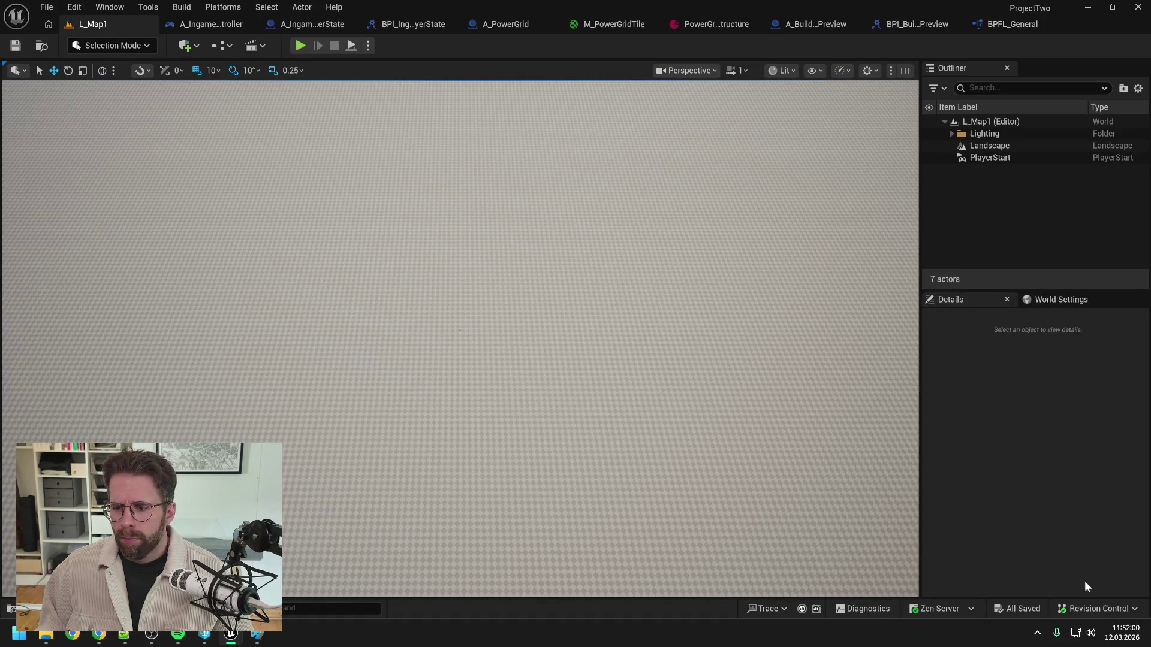
{"action": "left_click", "coordinate": [204, 634]}
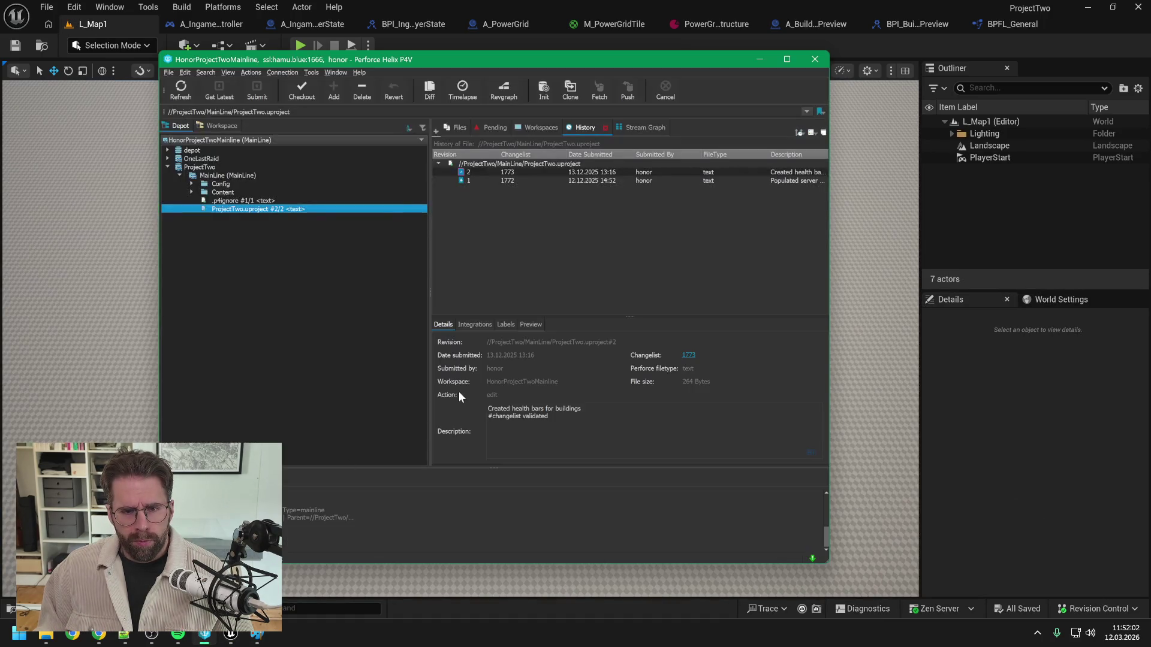
{"action": "left_click", "coordinate": [243, 174]}
{"action": "left_click", "coordinate": [536, 126]}
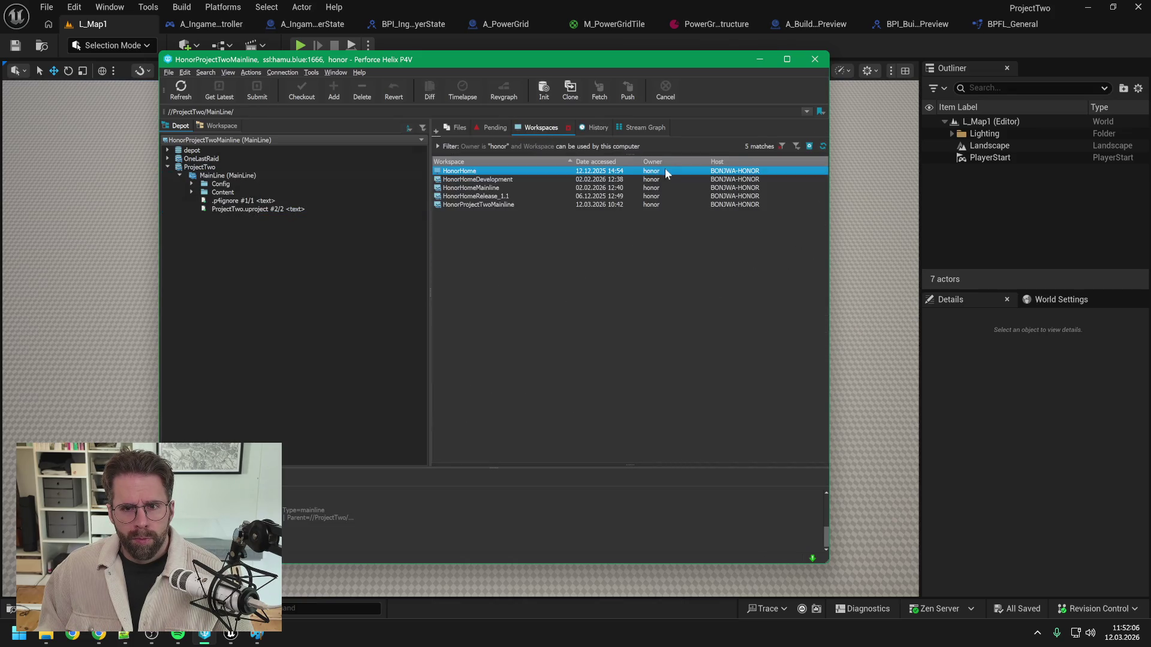
{"action": "left_click", "coordinate": [592, 128]}
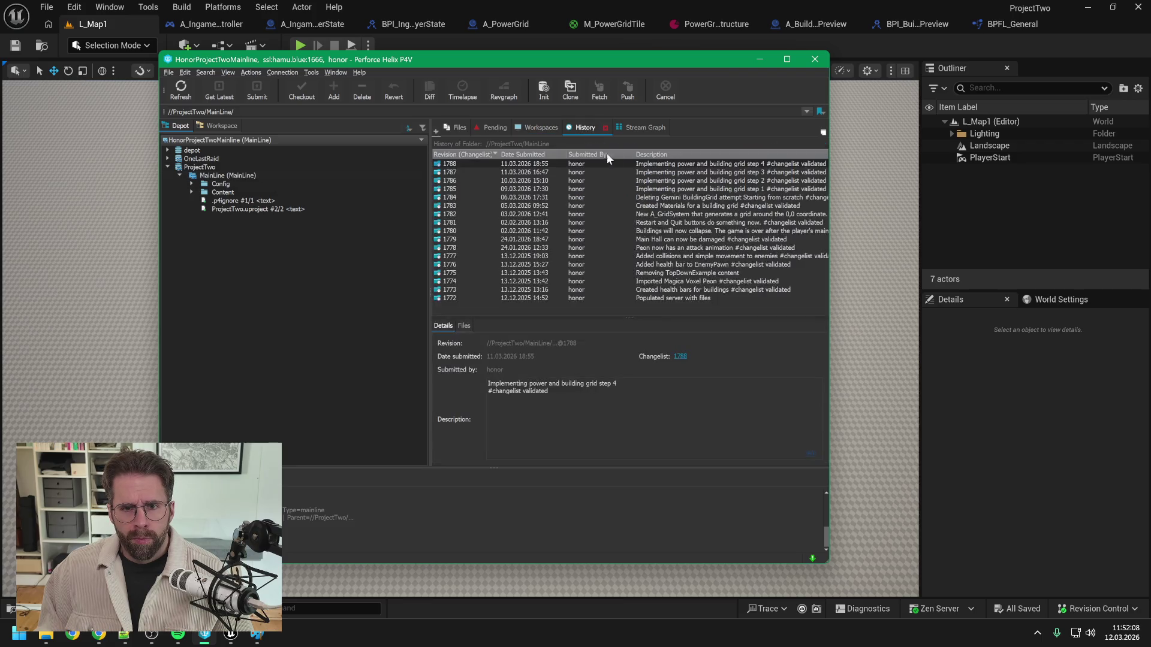
{"action": "left_click_drag", "start_coordinate": [631, 386], "coordinate": [477, 385]}
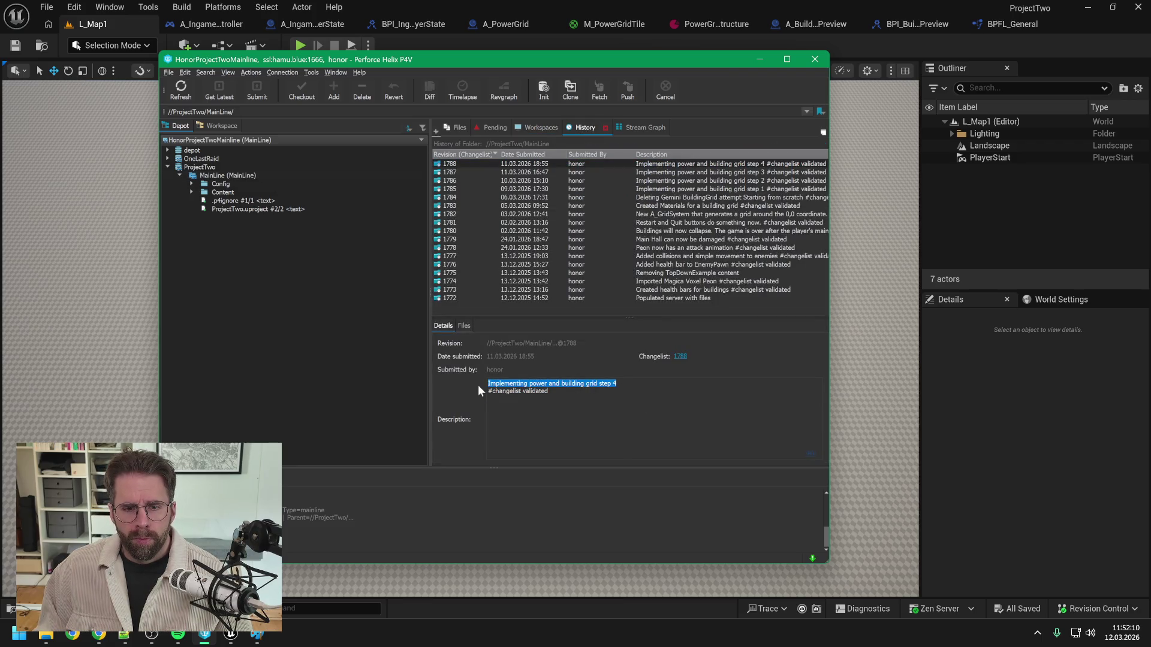
{"action": "left_click", "coordinate": [1025, 439]}
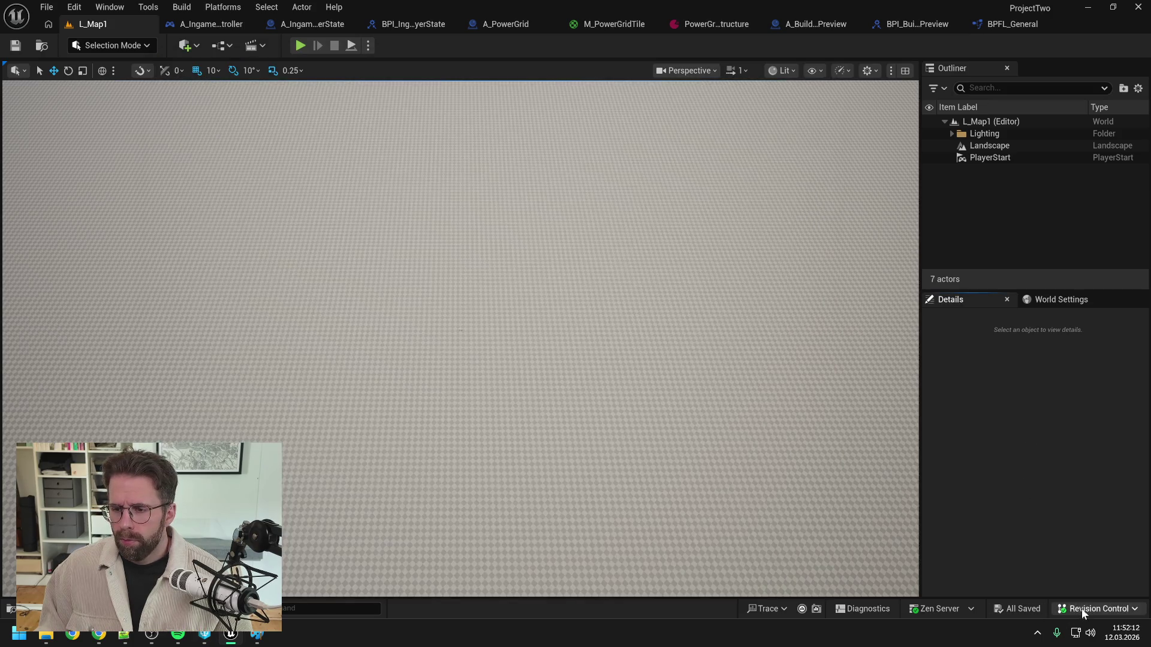
{"action": "left_click", "coordinate": [1081, 609]}
{"action": "left_click", "coordinate": [1031, 552]}
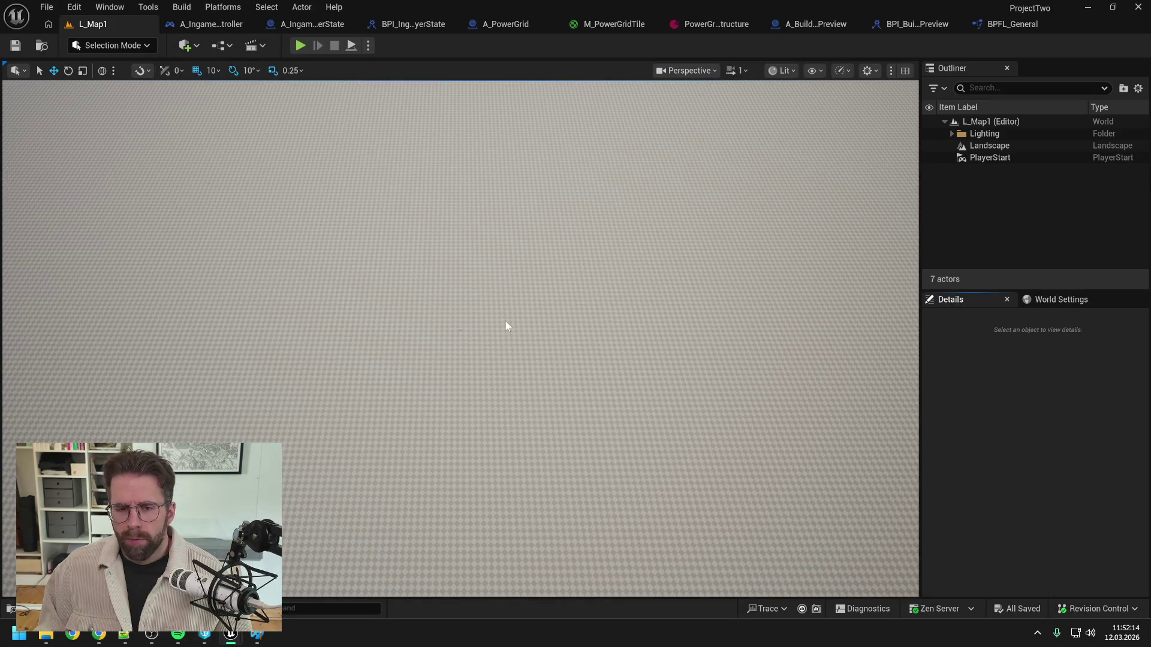